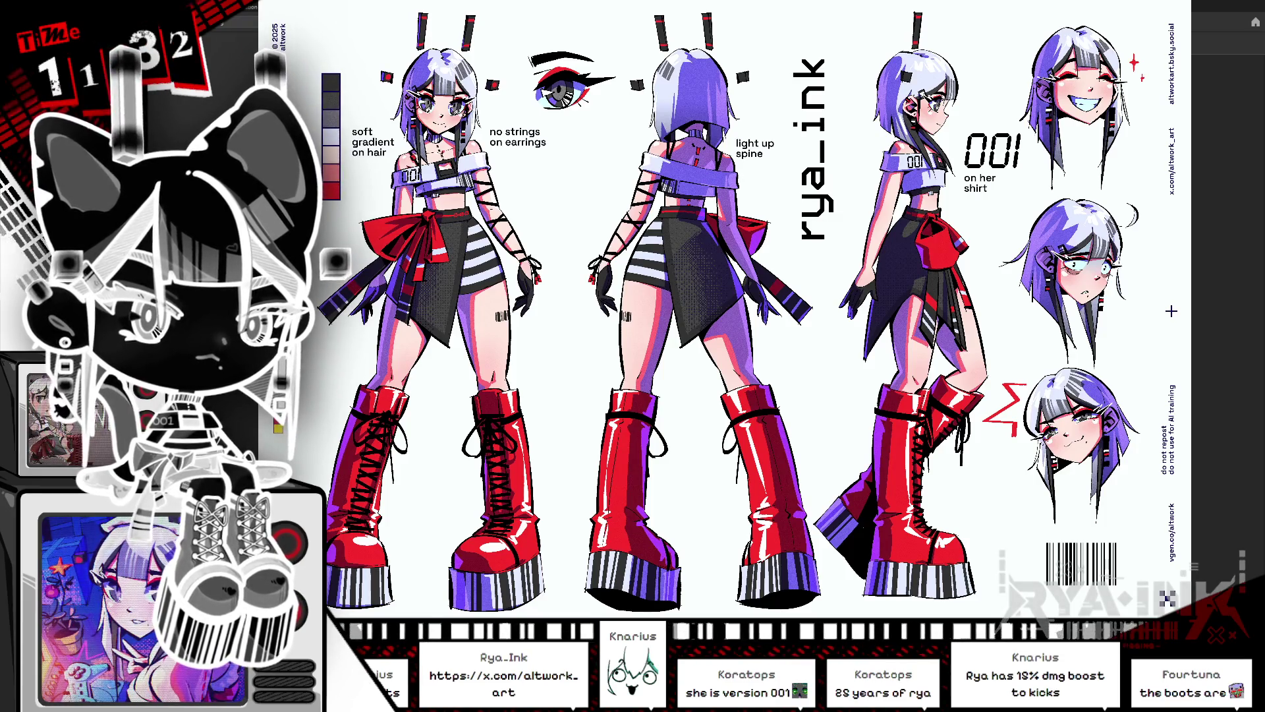
Step: Move the reference character sheet aside so the Roxo model and parameter groups show again
drag(1171, 311, 1038, 489)
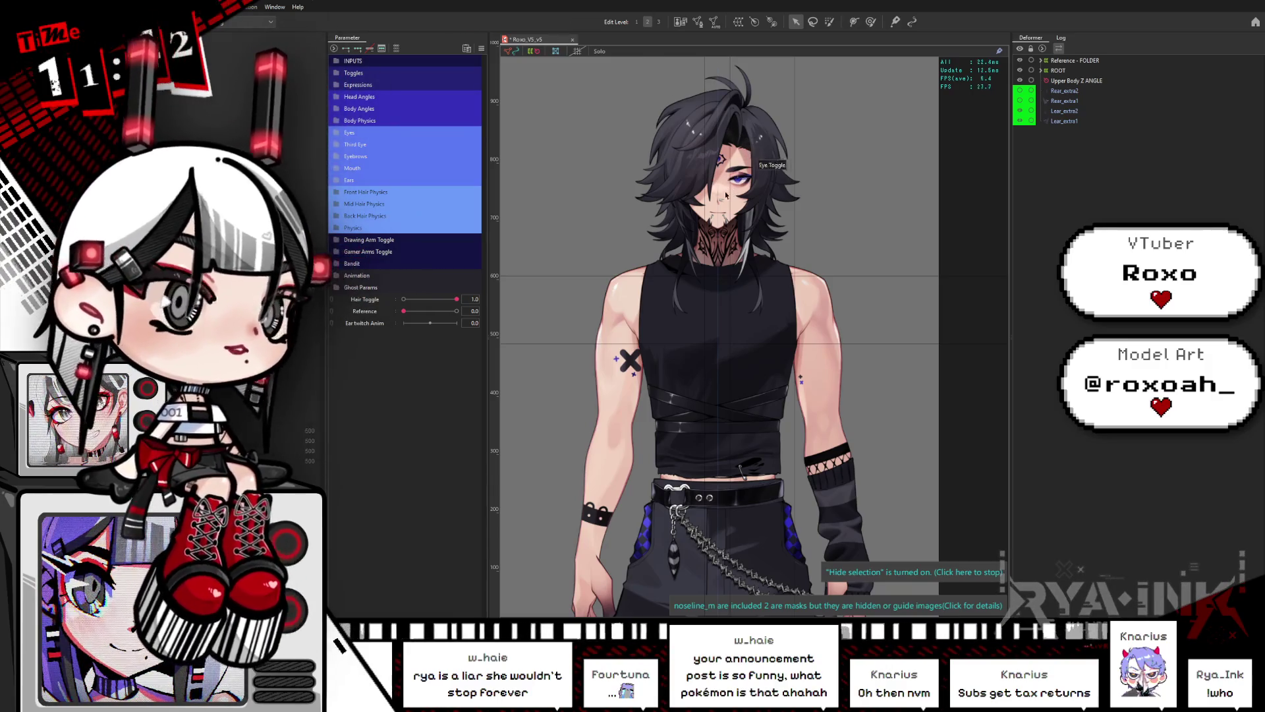
scroll(727, 196, up, 2)
scroll(756, 255, up, 1)
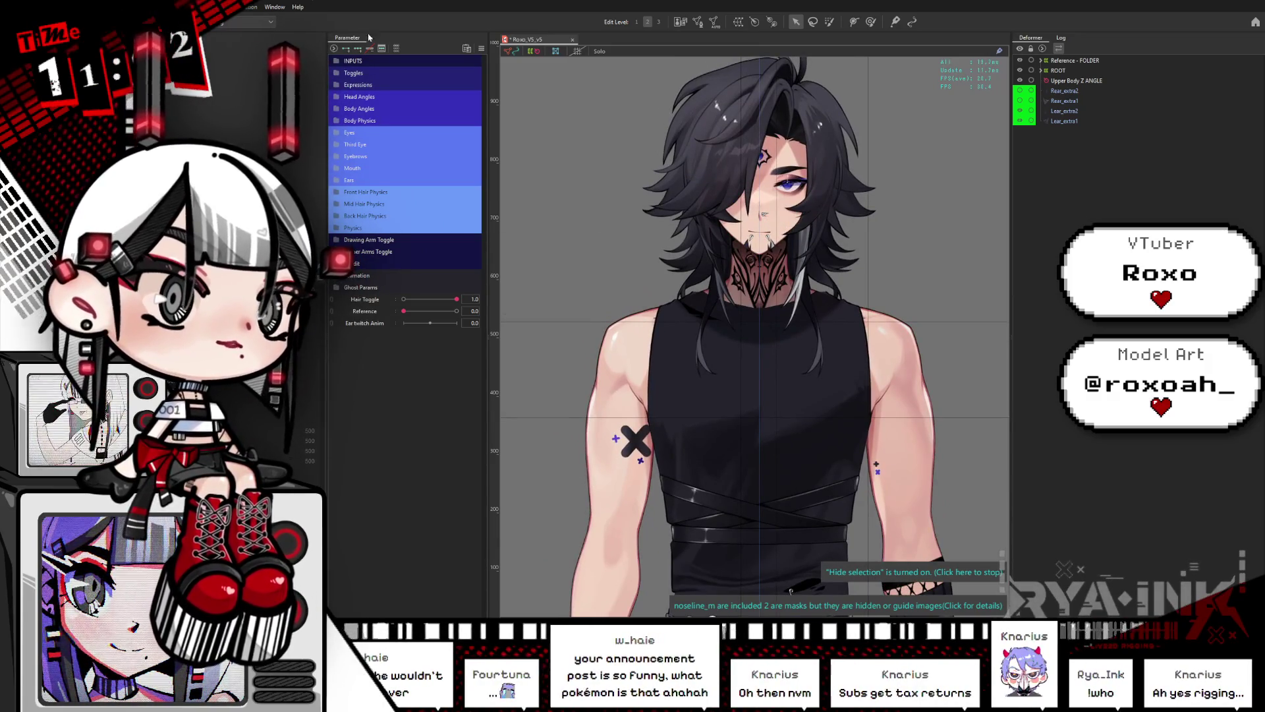
Step: Expand the Toggles group and set Bandit Off/On to 1.0 so the raccoon sits on his shoulder
click(364, 73)
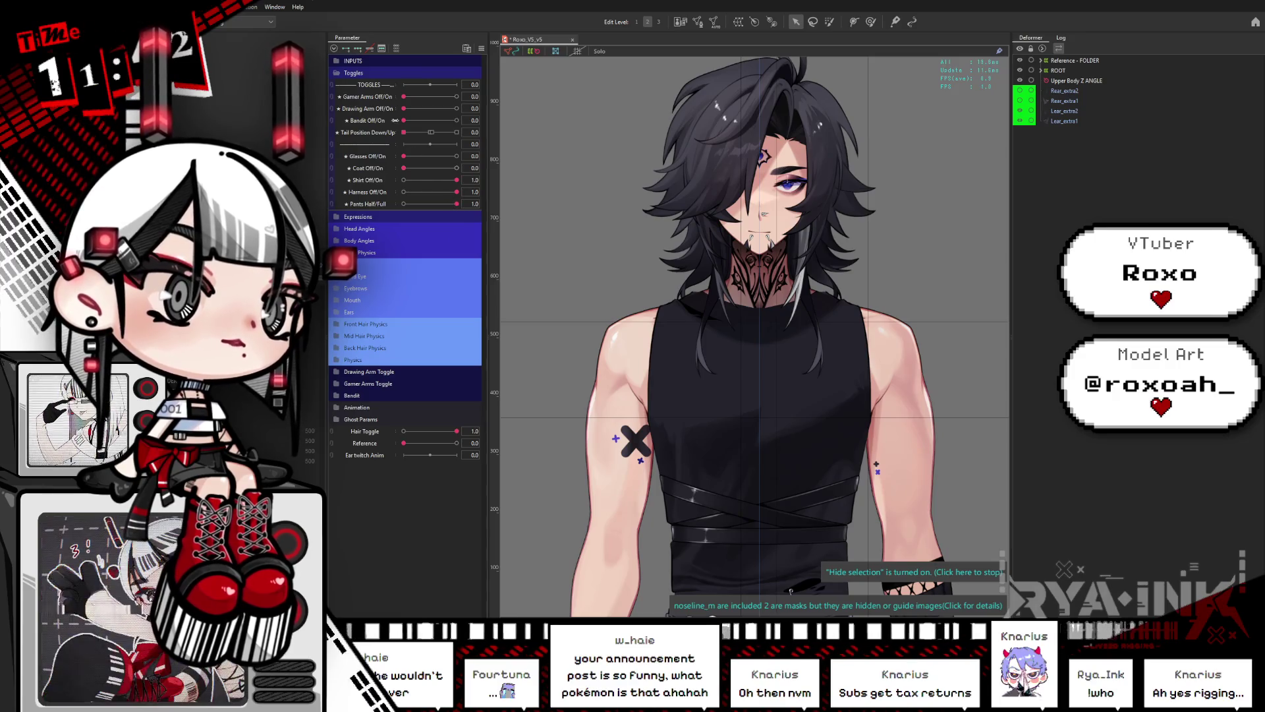
click(457, 122)
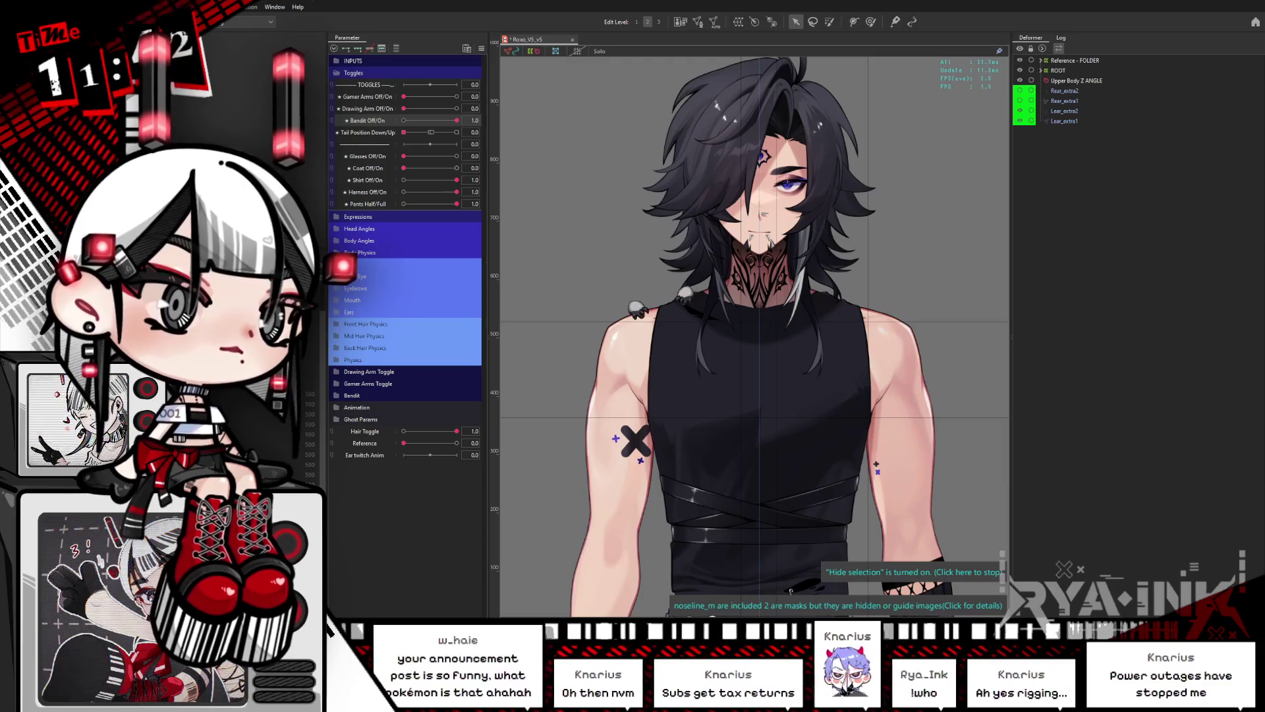
scroll(600, 307, up, 1)
scroll(600, 307, up, 1)
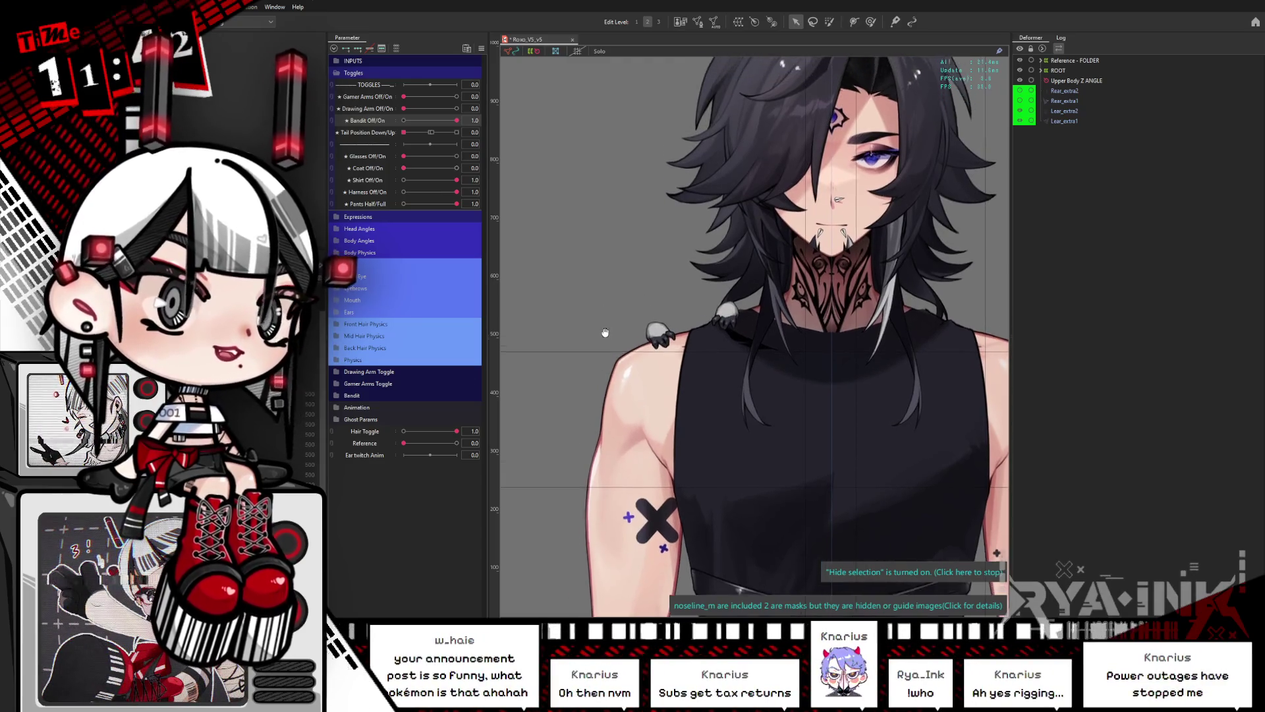
scroll(601, 353, up, 1)
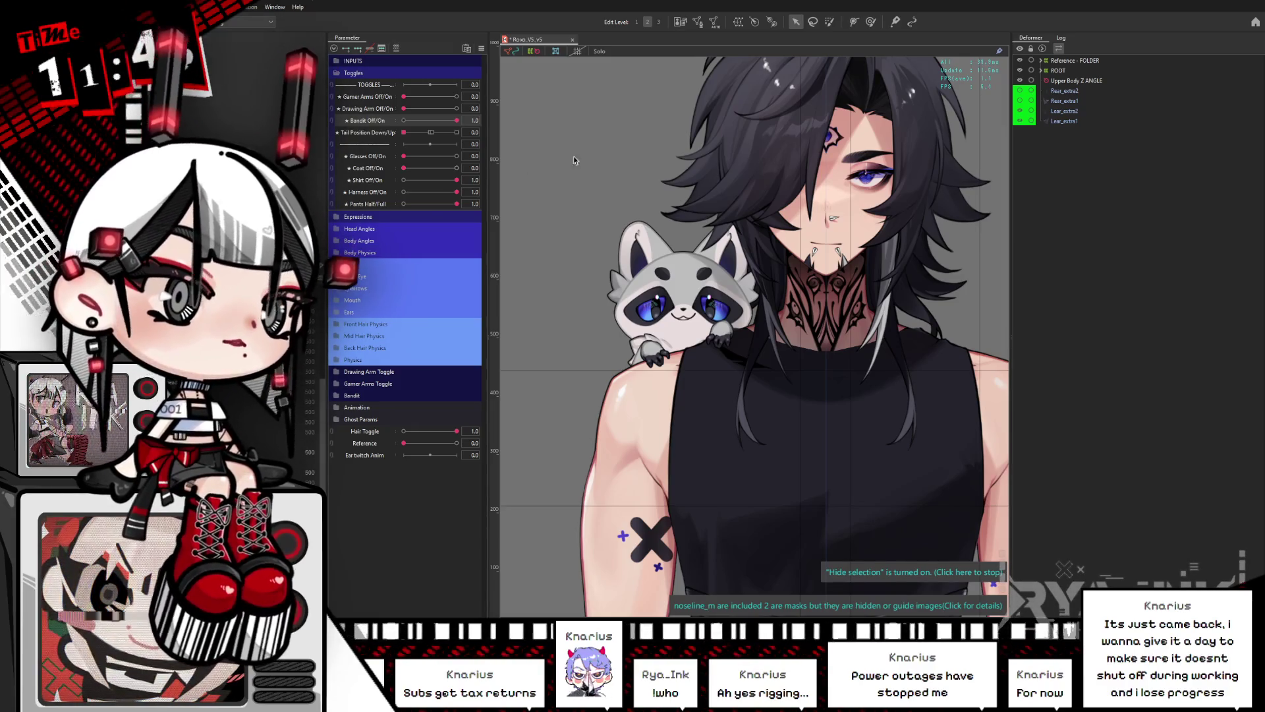
scroll(681, 300, up, 2)
scroll(679, 300, up, 3)
scroll(680, 300, down, 1)
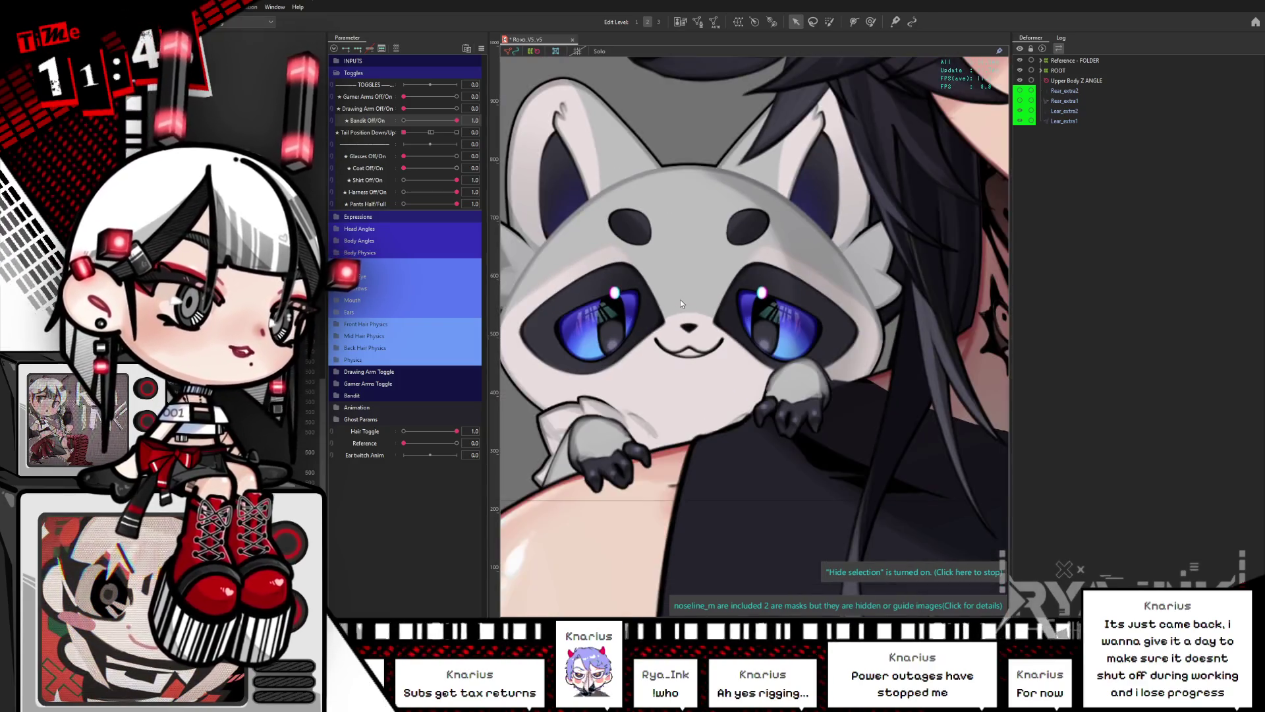
scroll(680, 300, up, 1)
scroll(742, 332, up, 1)
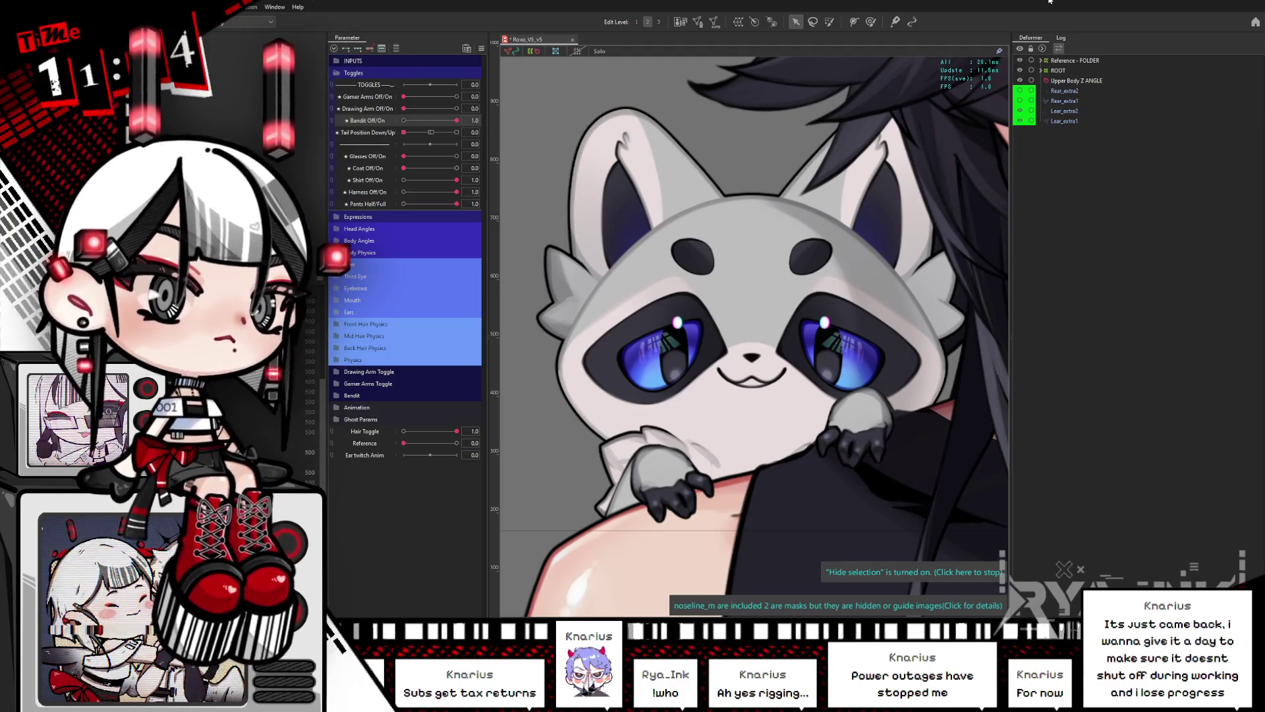
scroll(734, 305, down, 2)
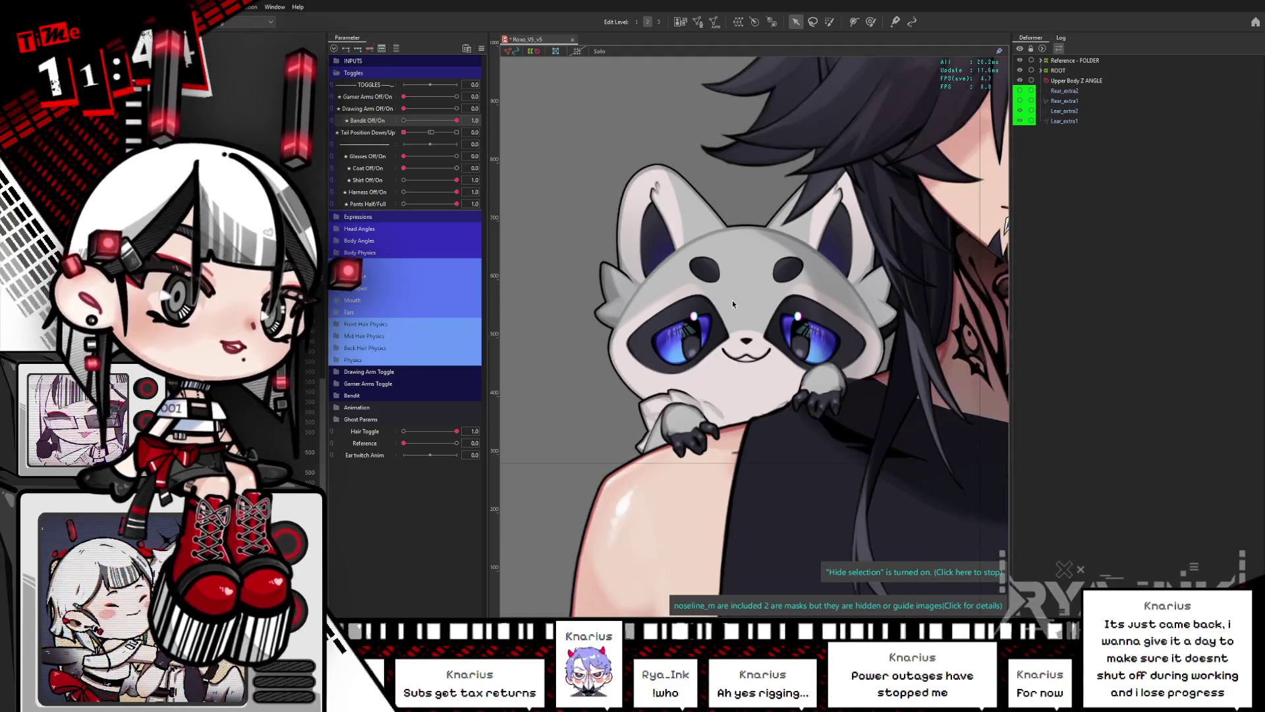
scroll(790, 288, down, 2)
scroll(751, 257, down, 1)
scroll(717, 219, up, 1)
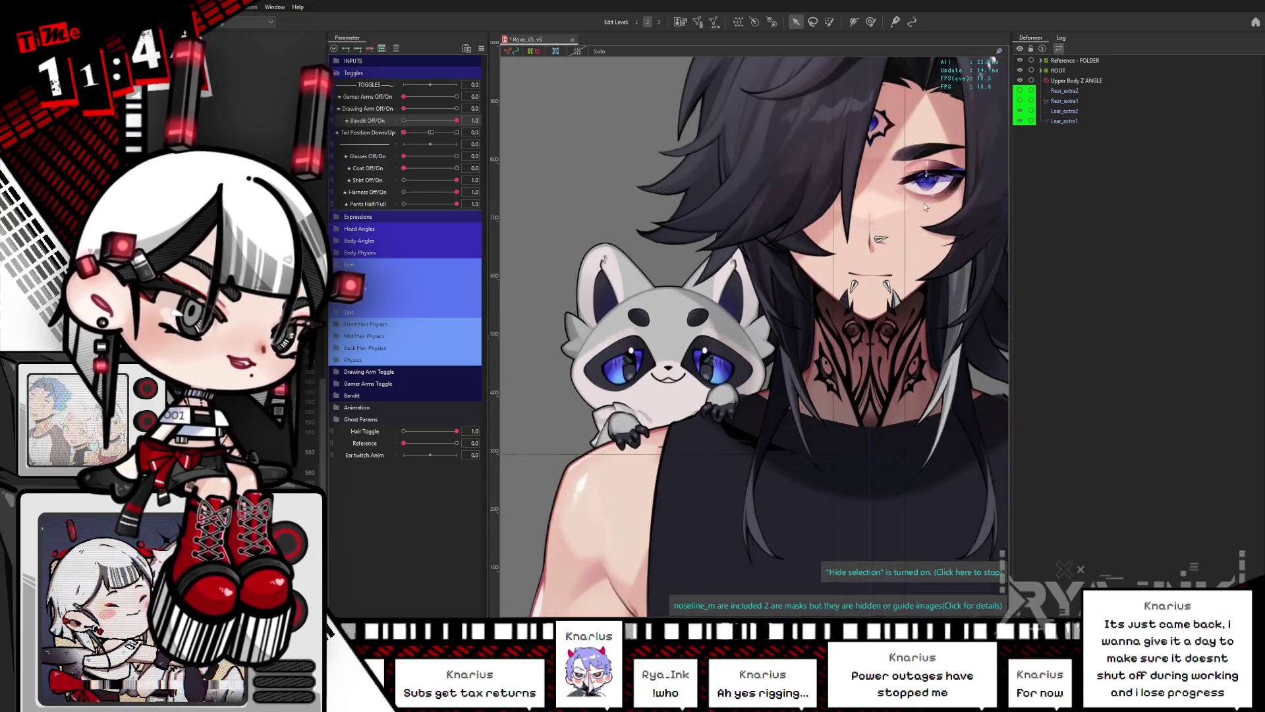
right_click(718, 219)
mouse_move(751, 327)
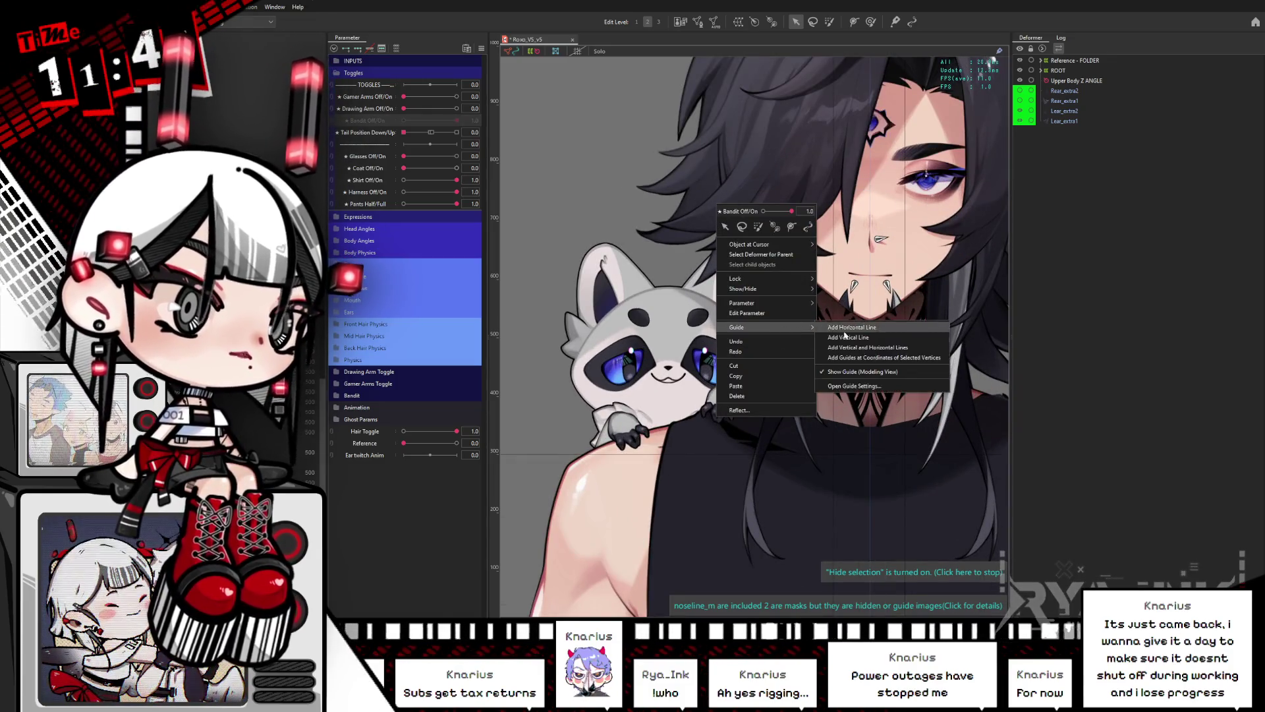
key(Escape)
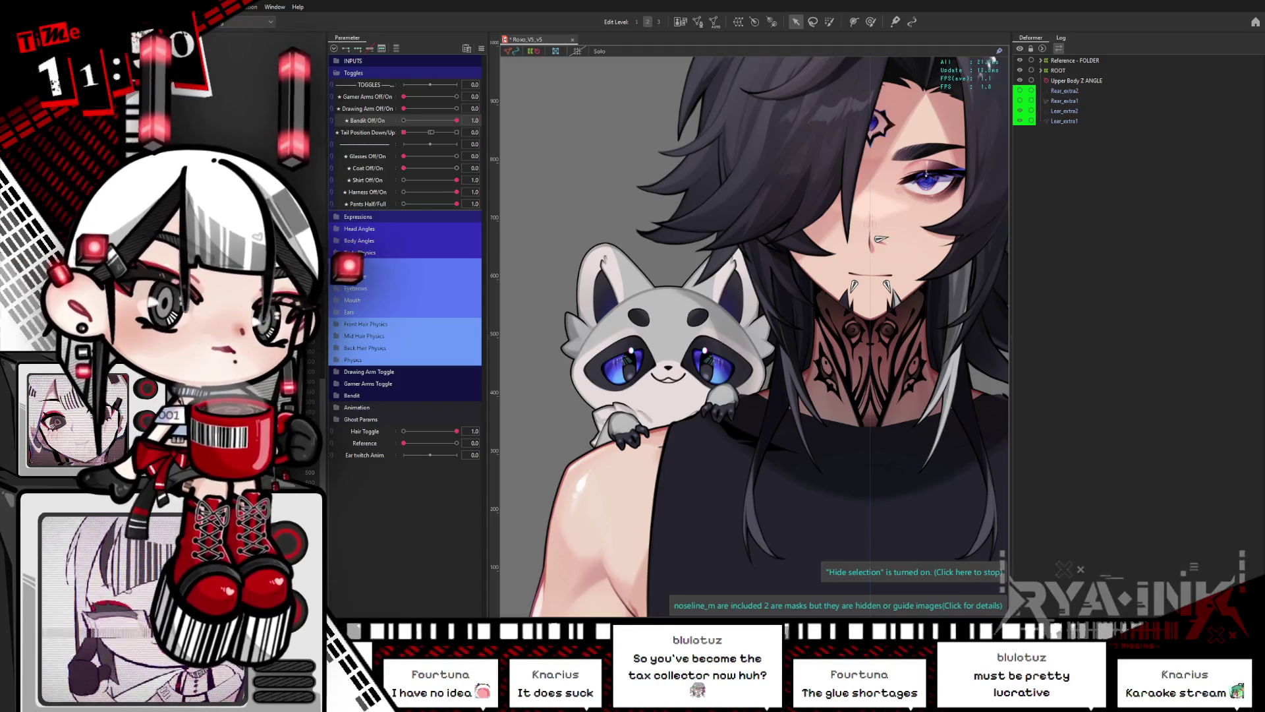
scroll(745, 279, down, 3)
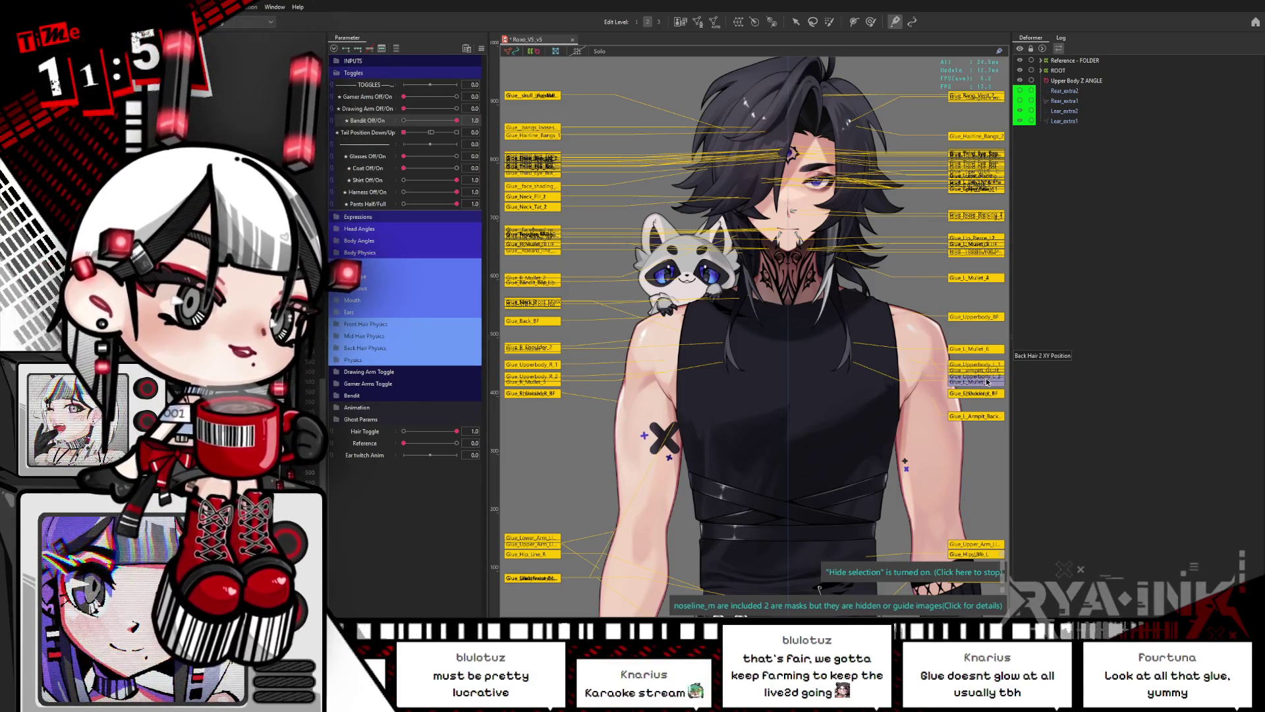
Step: Hide the glue display for a clean model view, then switch to the live tracking preview
click(870, 21)
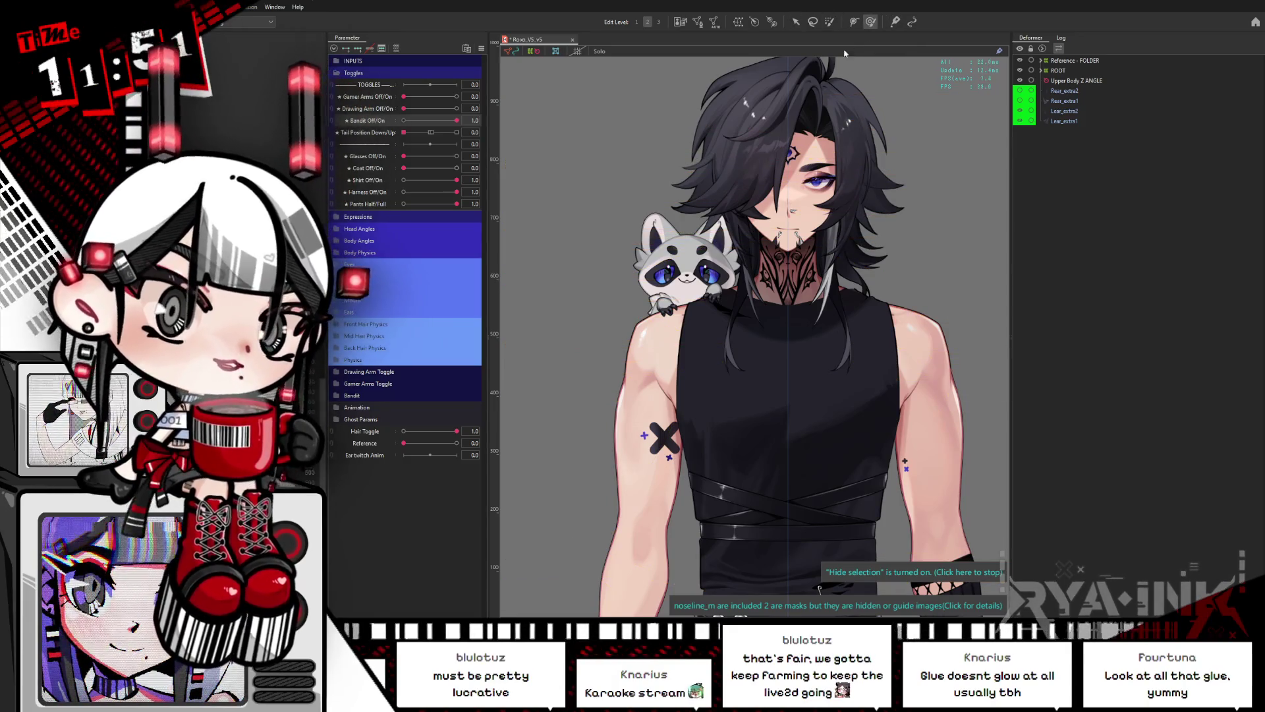
key(alt+Tab)
scroll(849, 174, up, 2)
scroll(849, 173, up, 3)
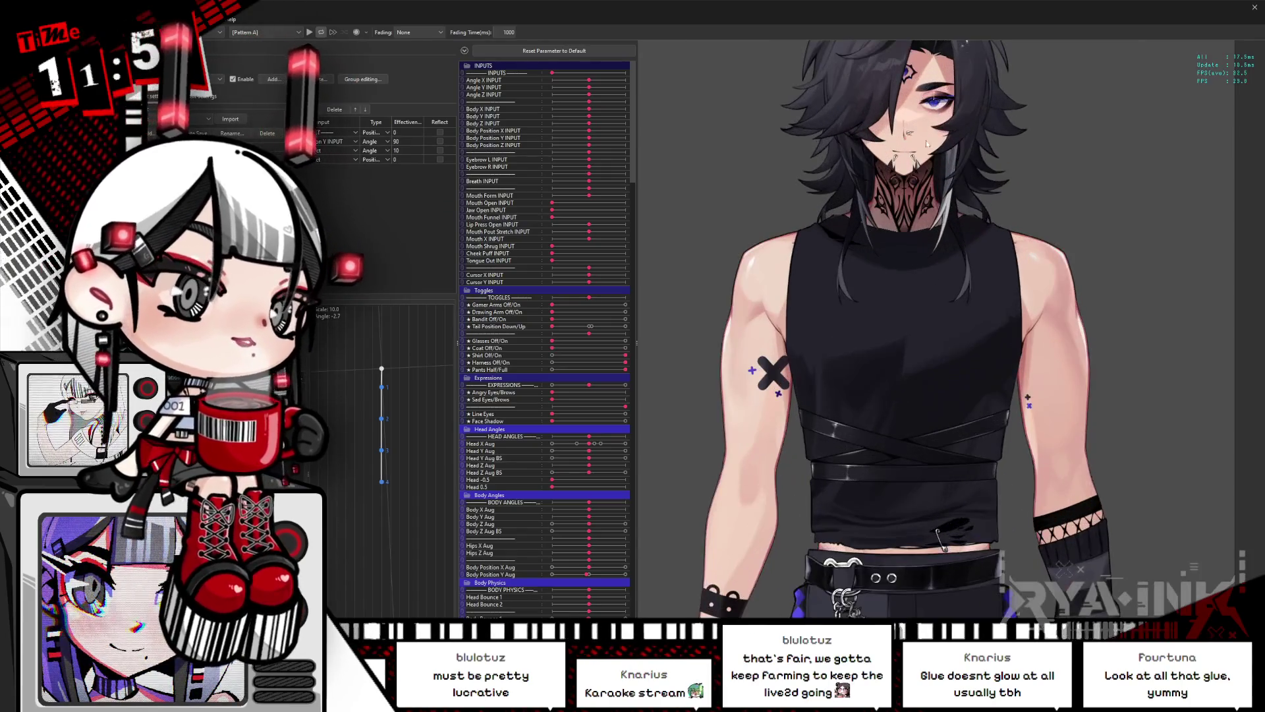
scroll(926, 140, up, 2)
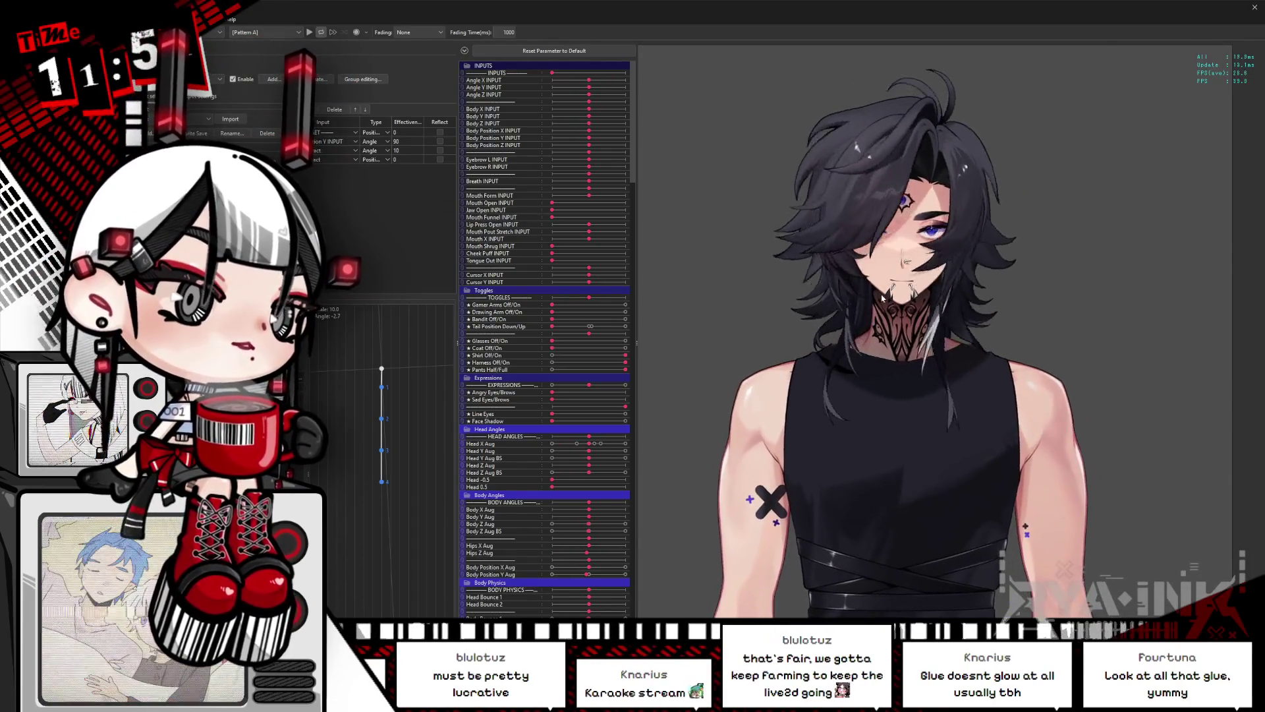
scroll(883, 292, up, 3)
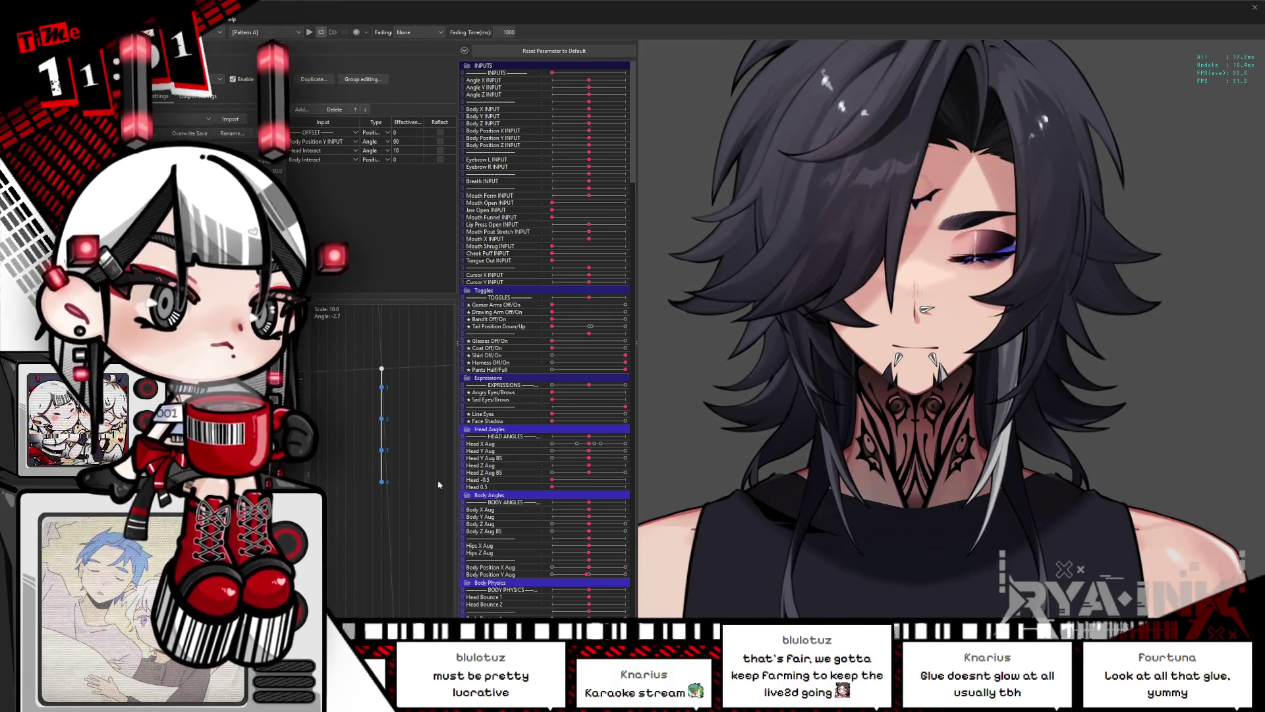
click(229, 18)
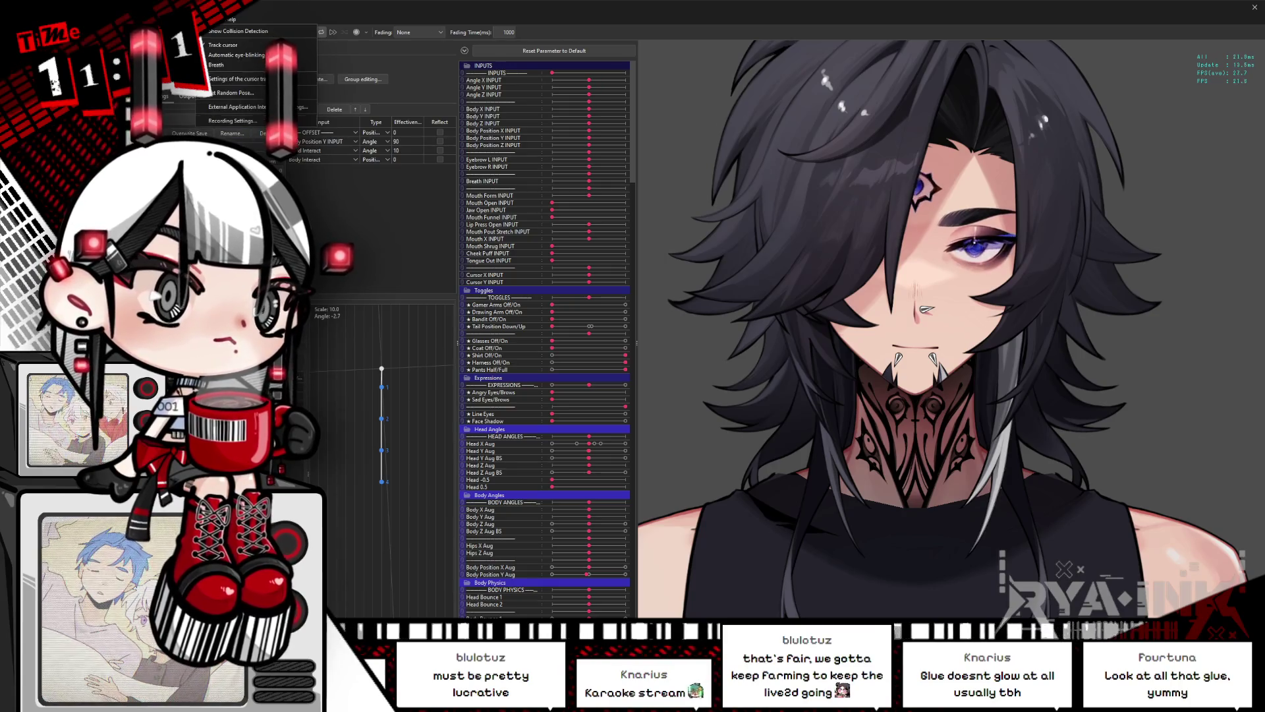
key(Escape)
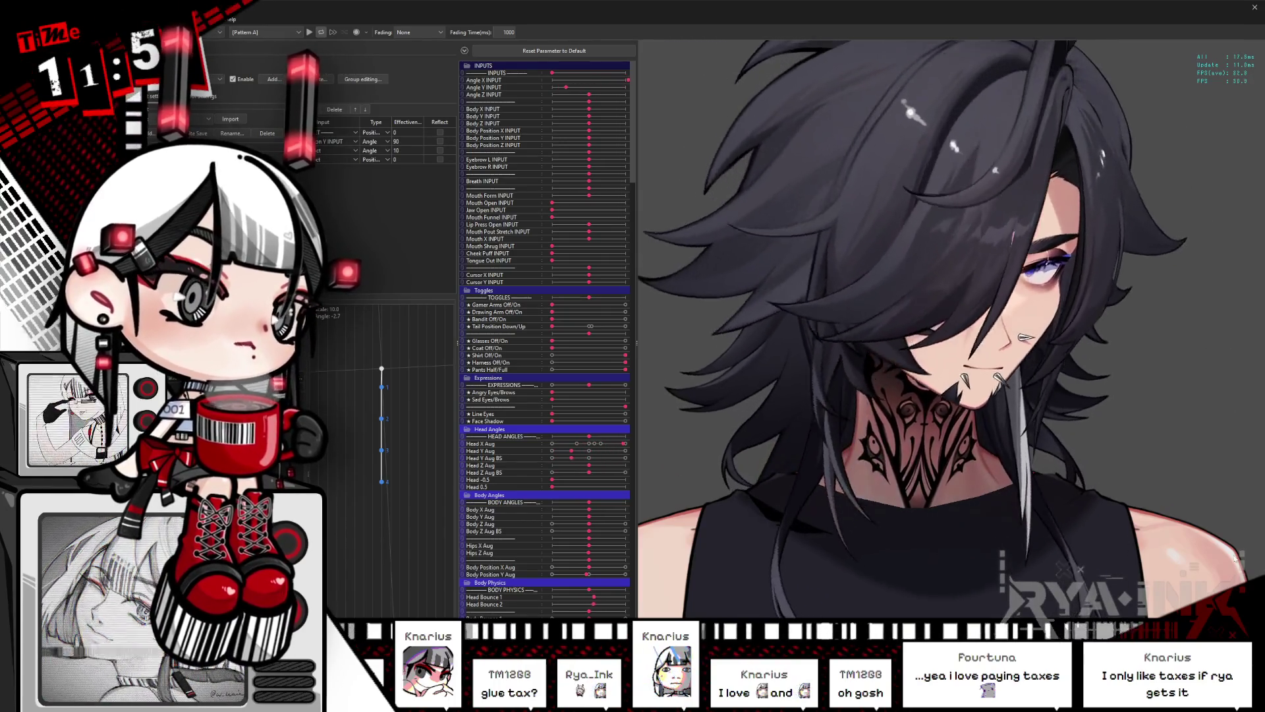
Step: Bring the Cubism Editor forward and bring up canvas options over the belt pendant
click(1210, 16)
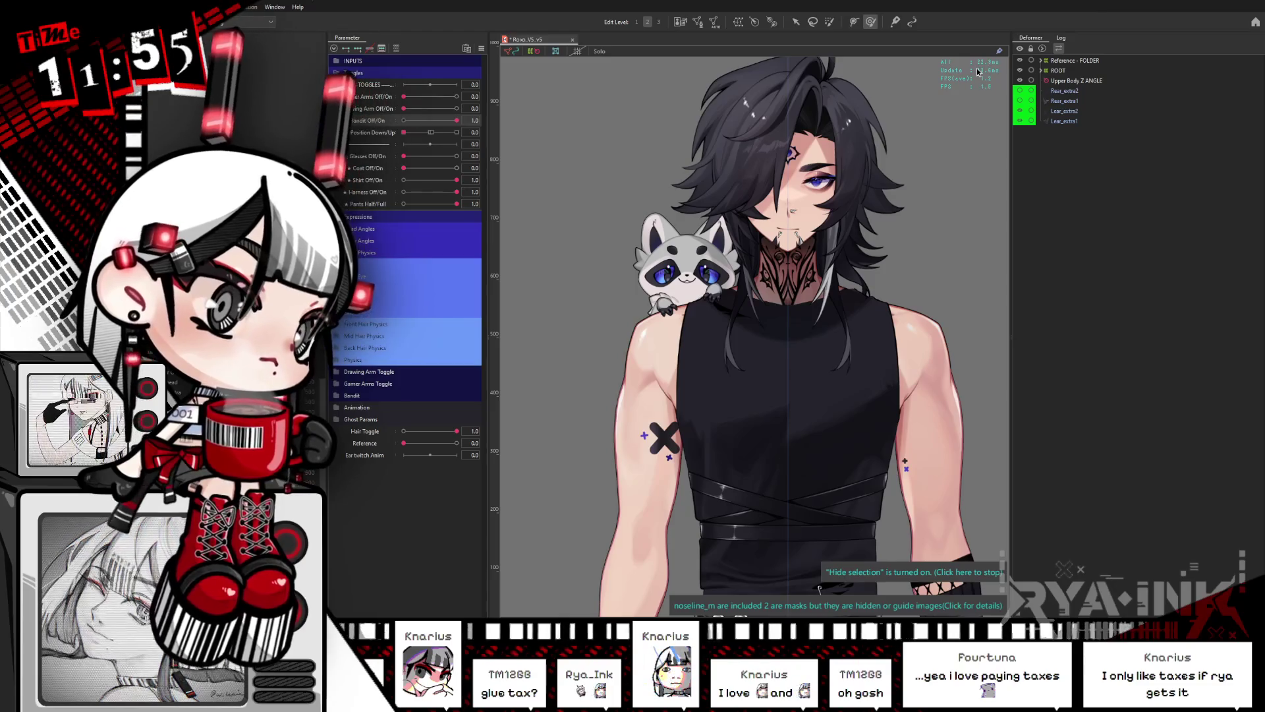
scroll(781, 300, up, 1)
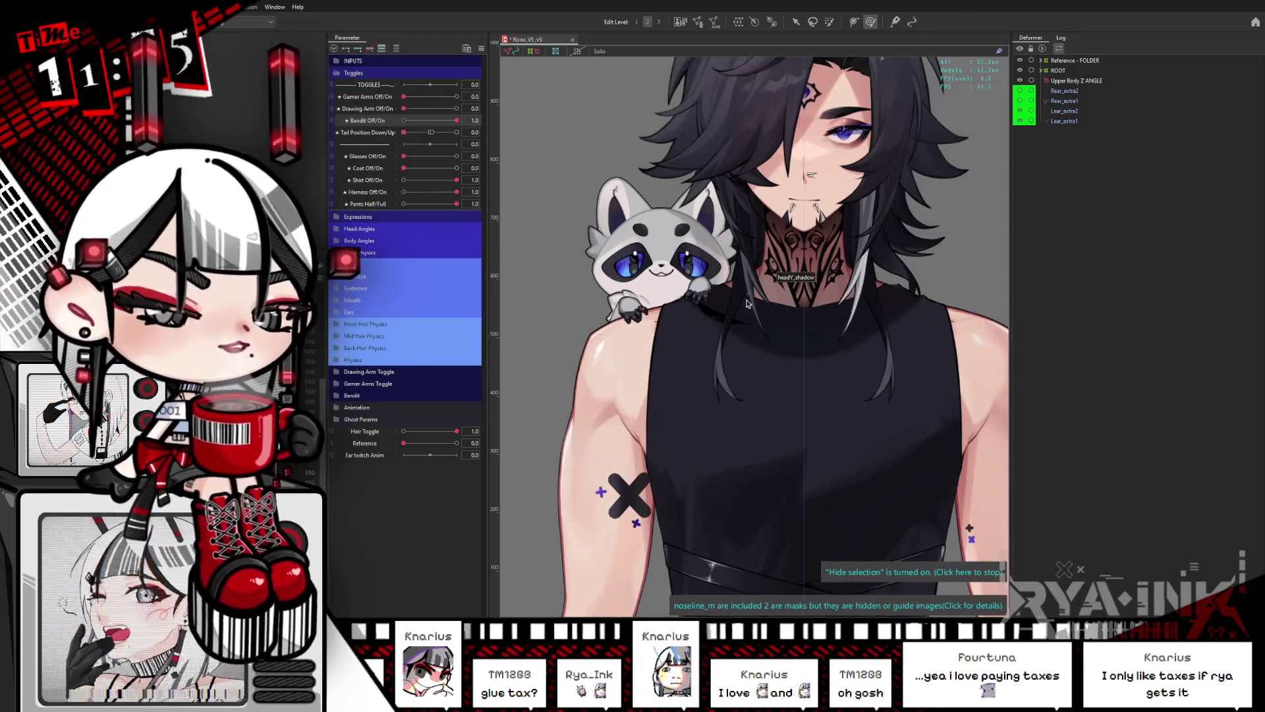
scroll(805, 324, up, 2)
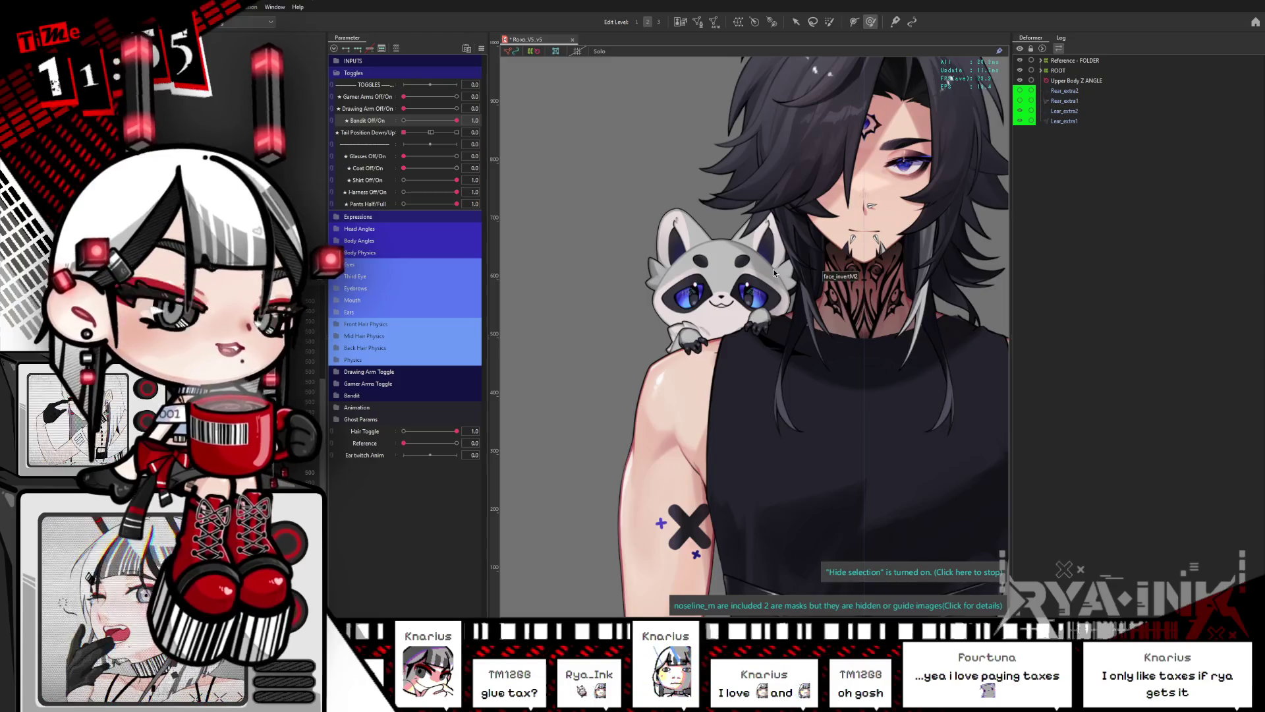
scroll(761, 268, up, 1)
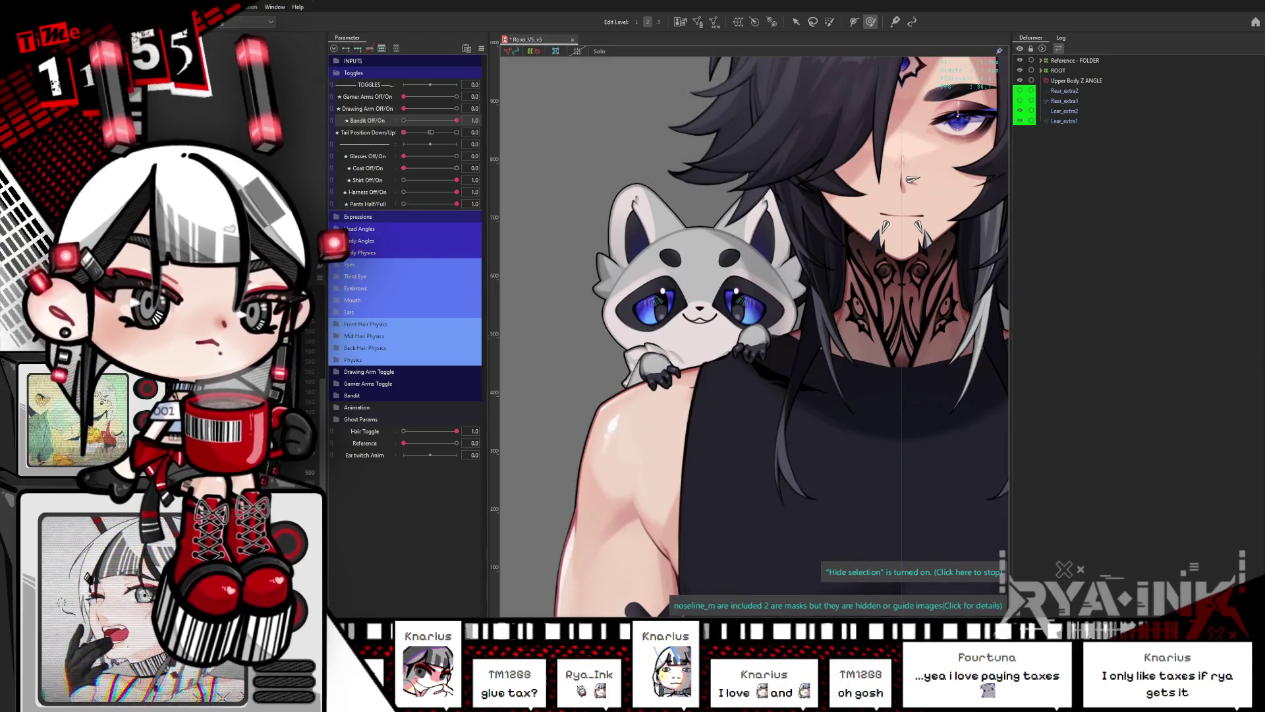
scroll(749, 315, down, 1)
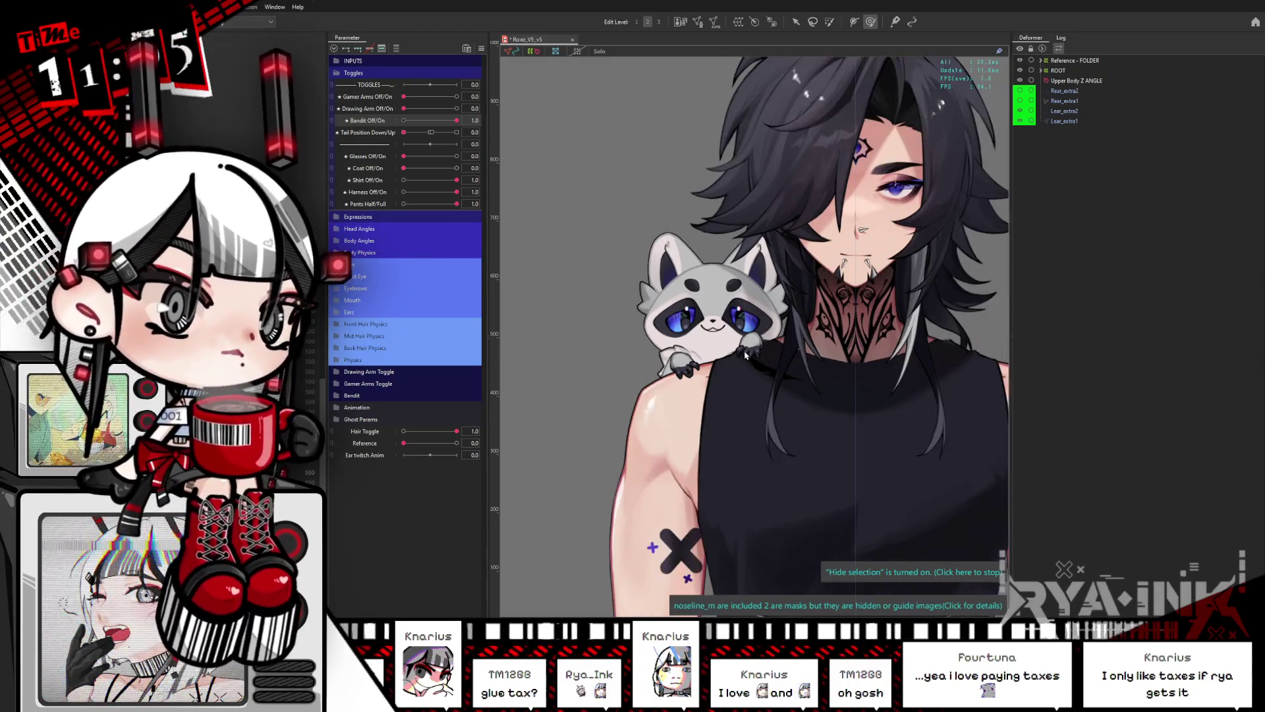
scroll(743, 287, down, 1)
scroll(738, 247, down, 2)
scroll(731, 203, down, 1)
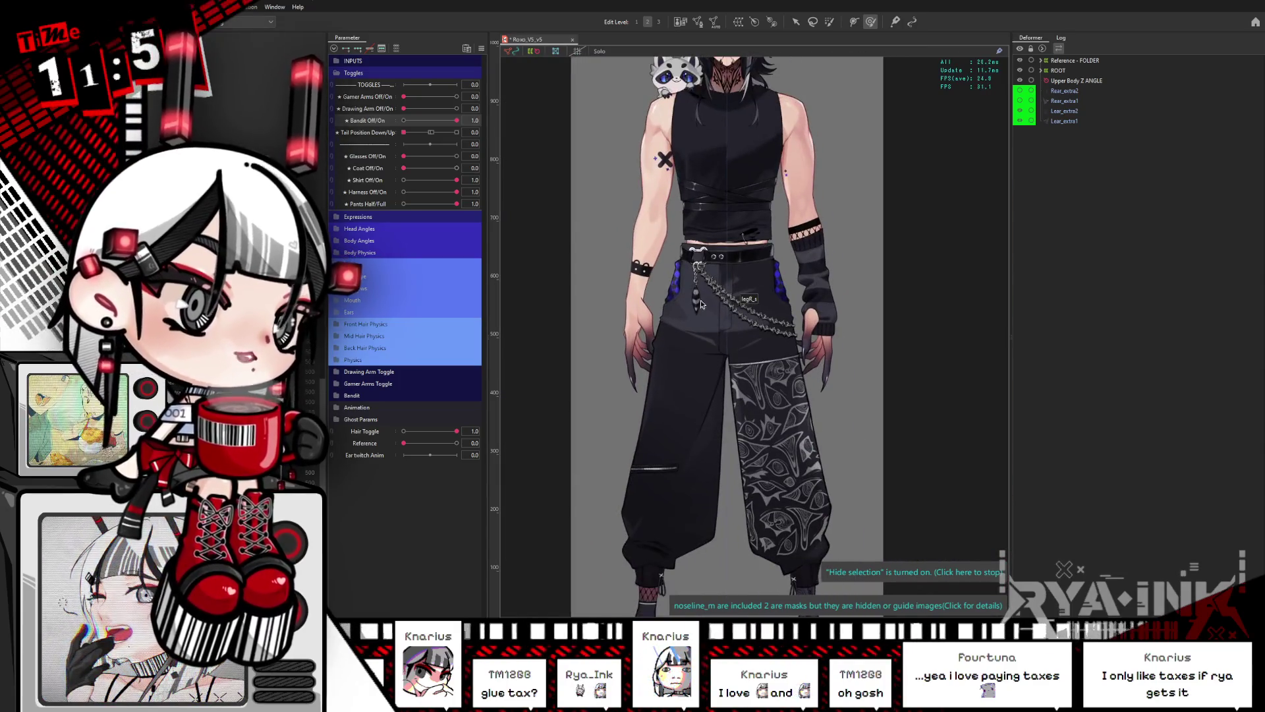
scroll(697, 294, up, 3)
right_click(696, 295)
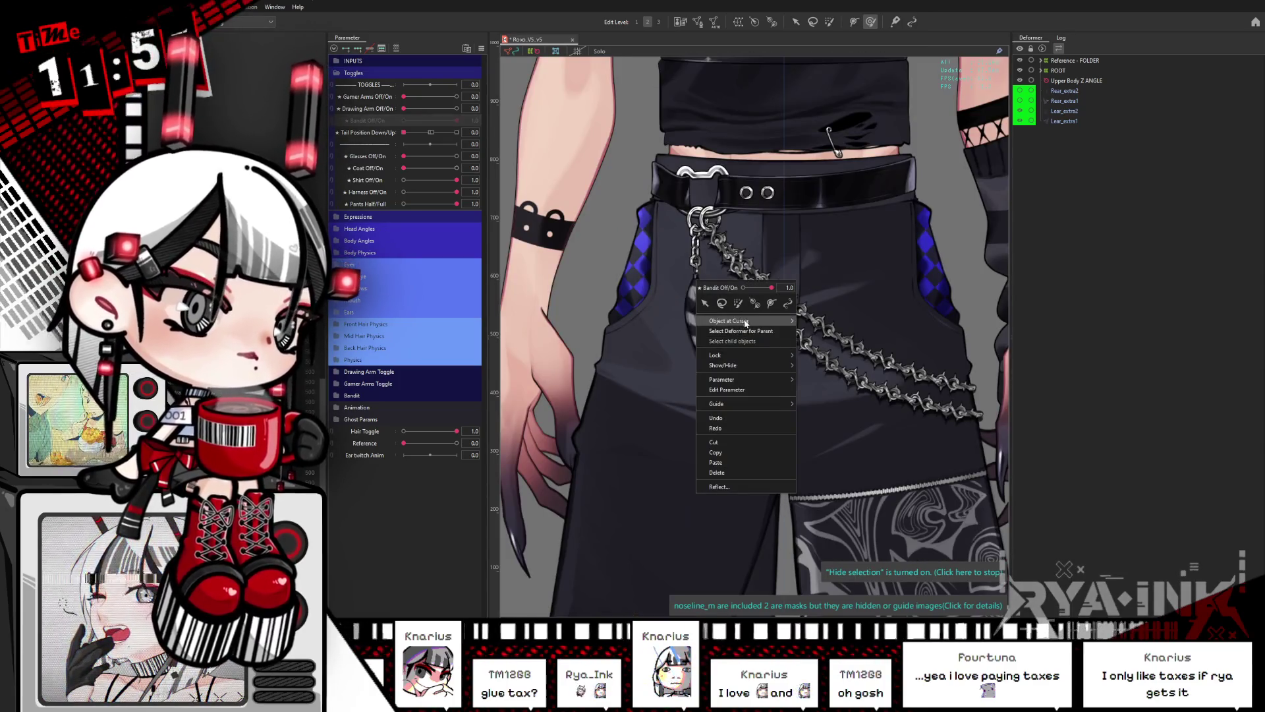
Step: Select the tail keychain pendant via Object at Cursor and toggle Hide Selection on and off around it
click(508, 379)
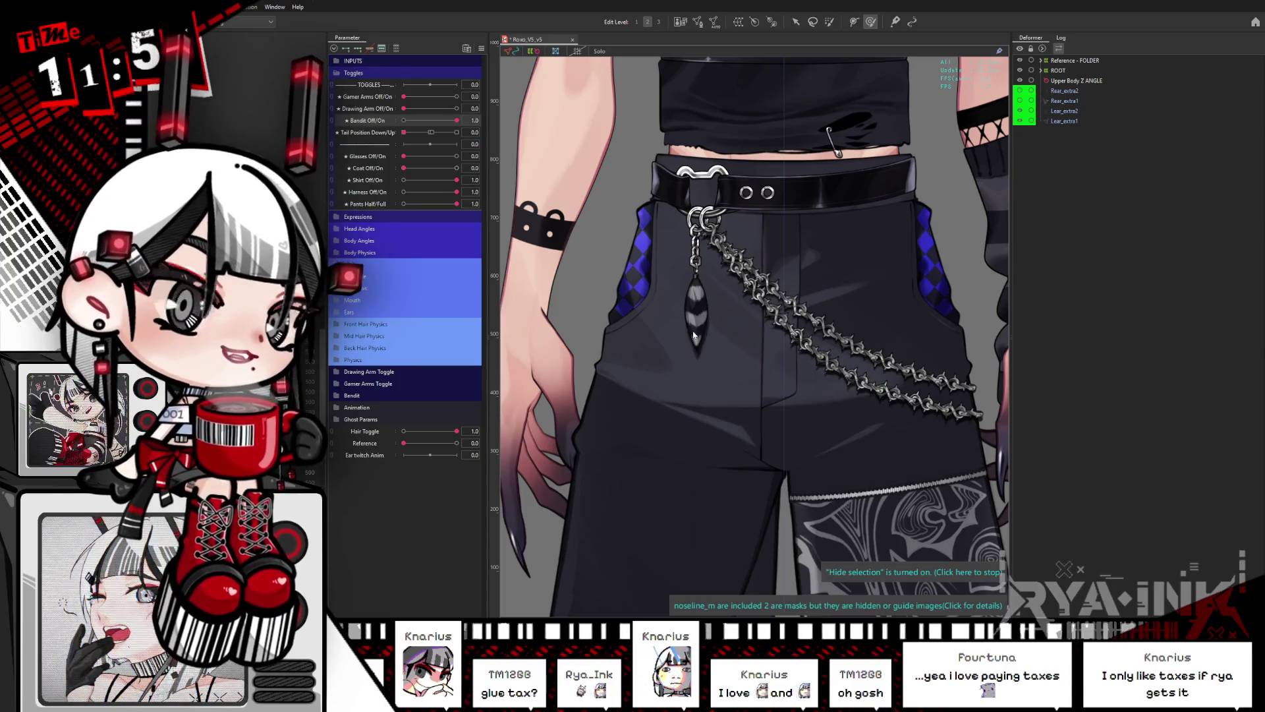
click(693, 336)
scroll(697, 316, up, 2)
drag(729, 264, 729, 319)
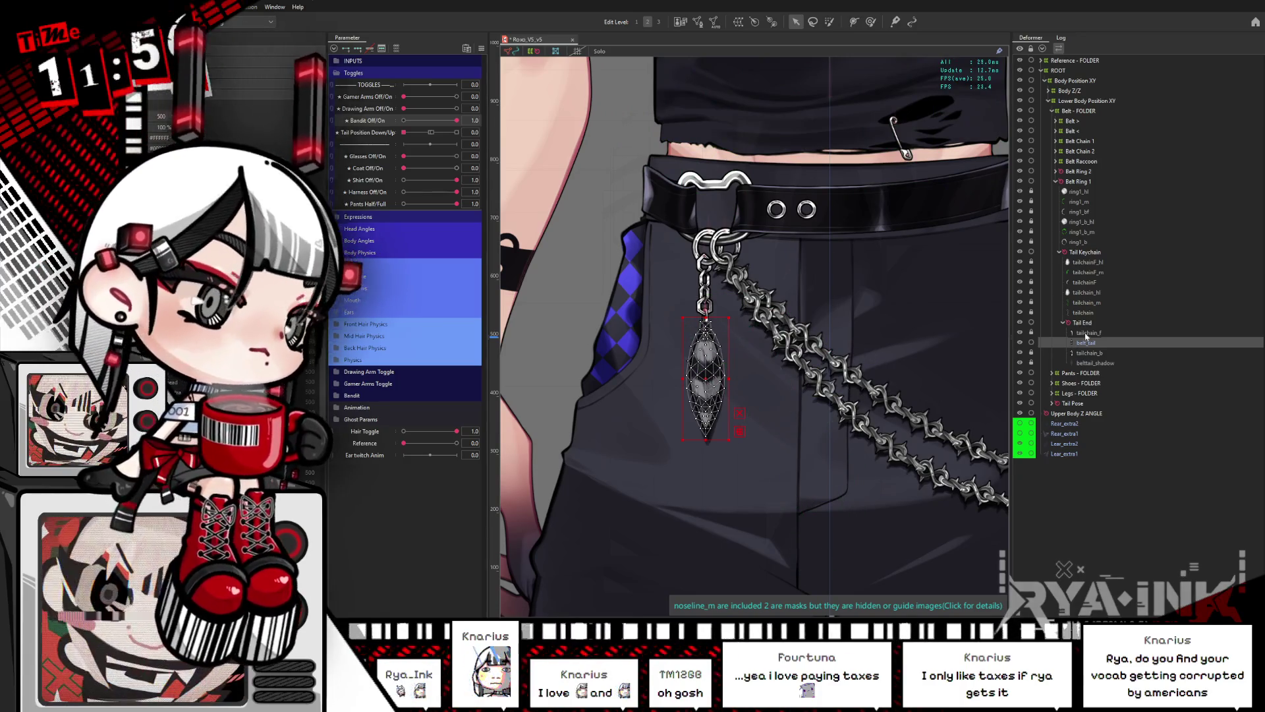
key(ctrl+h)
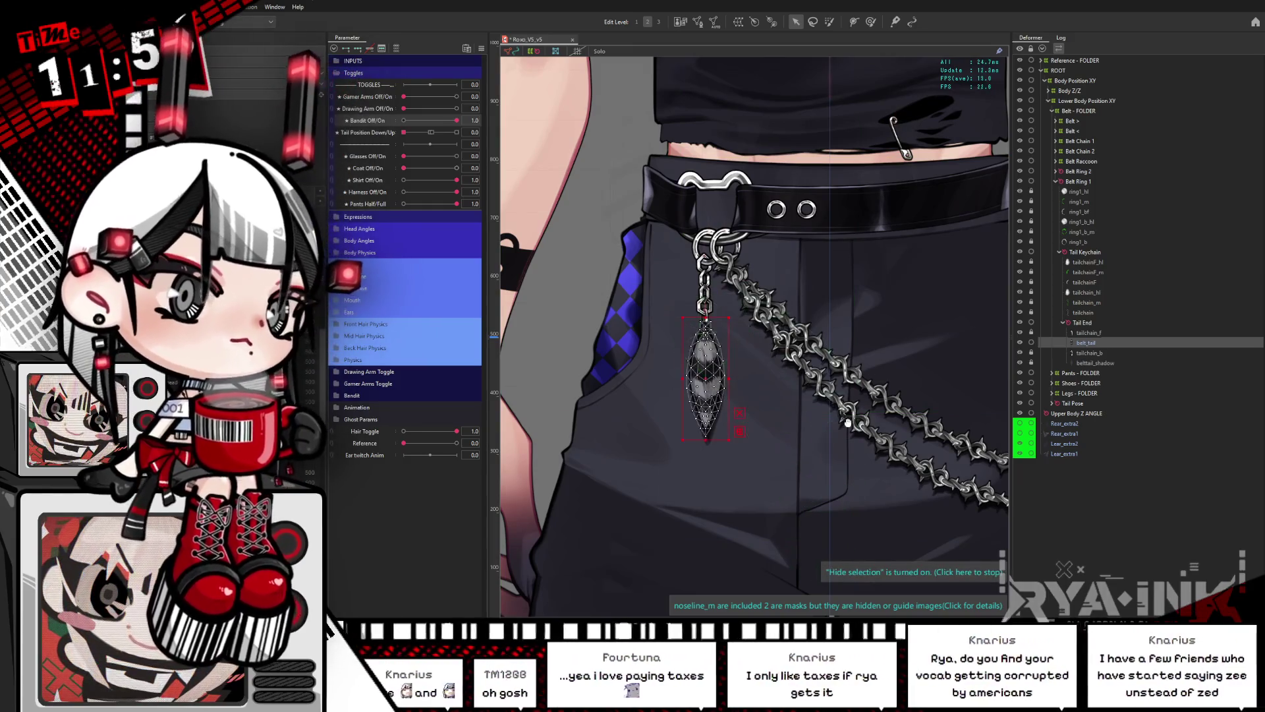
drag(825, 396, 815, 372)
key(ctrl+h)
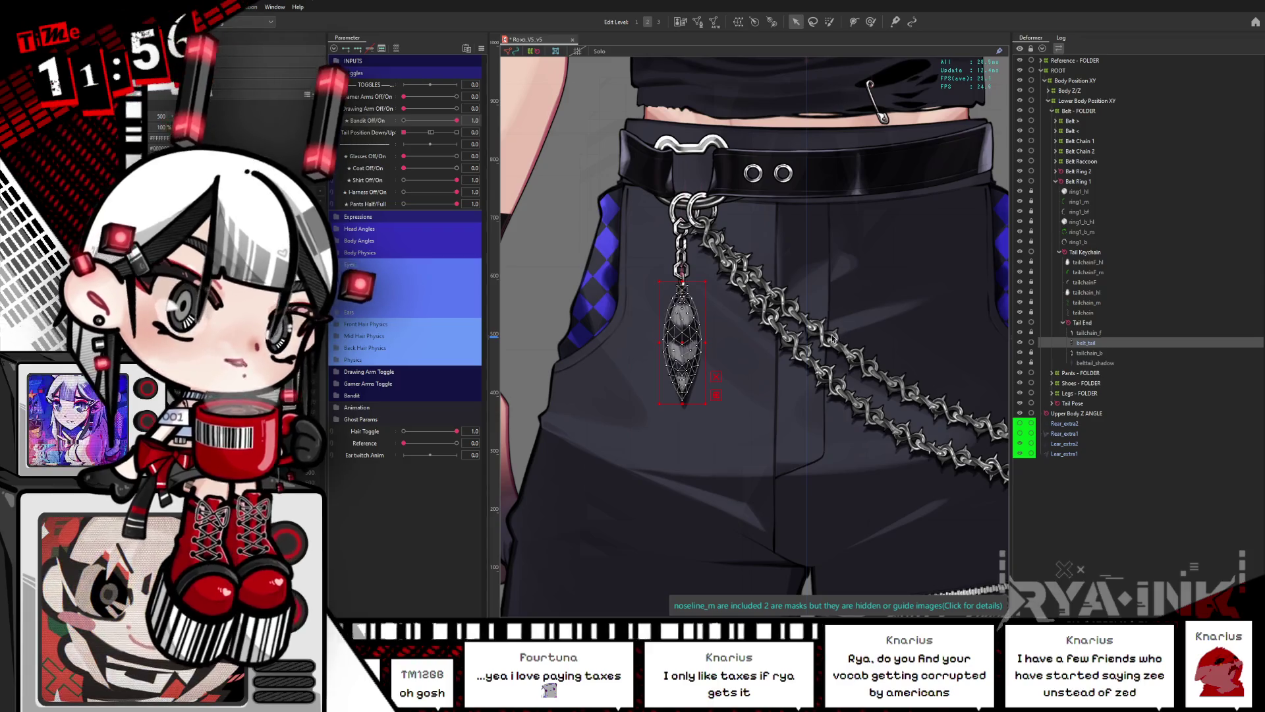
Step: Switch to the Deform Brush, enlarge the brush and frame the pendant close up
click(870, 21)
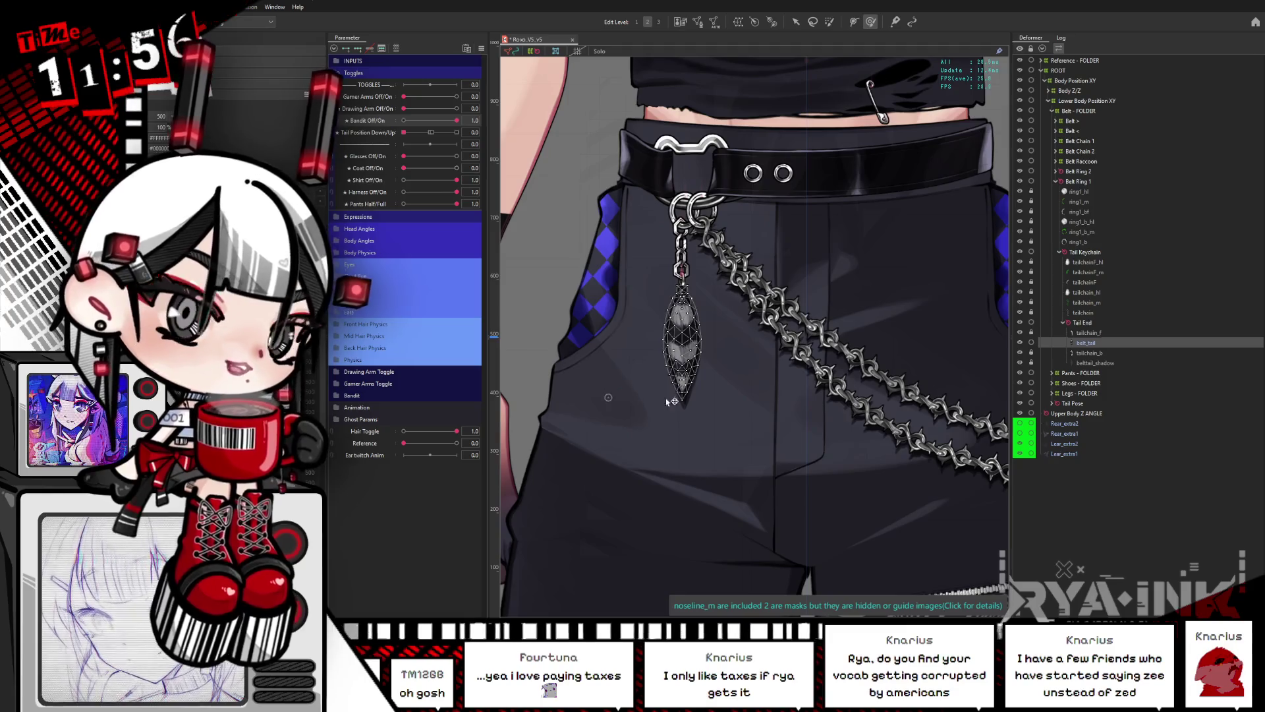
drag(799, 359, 812, 418)
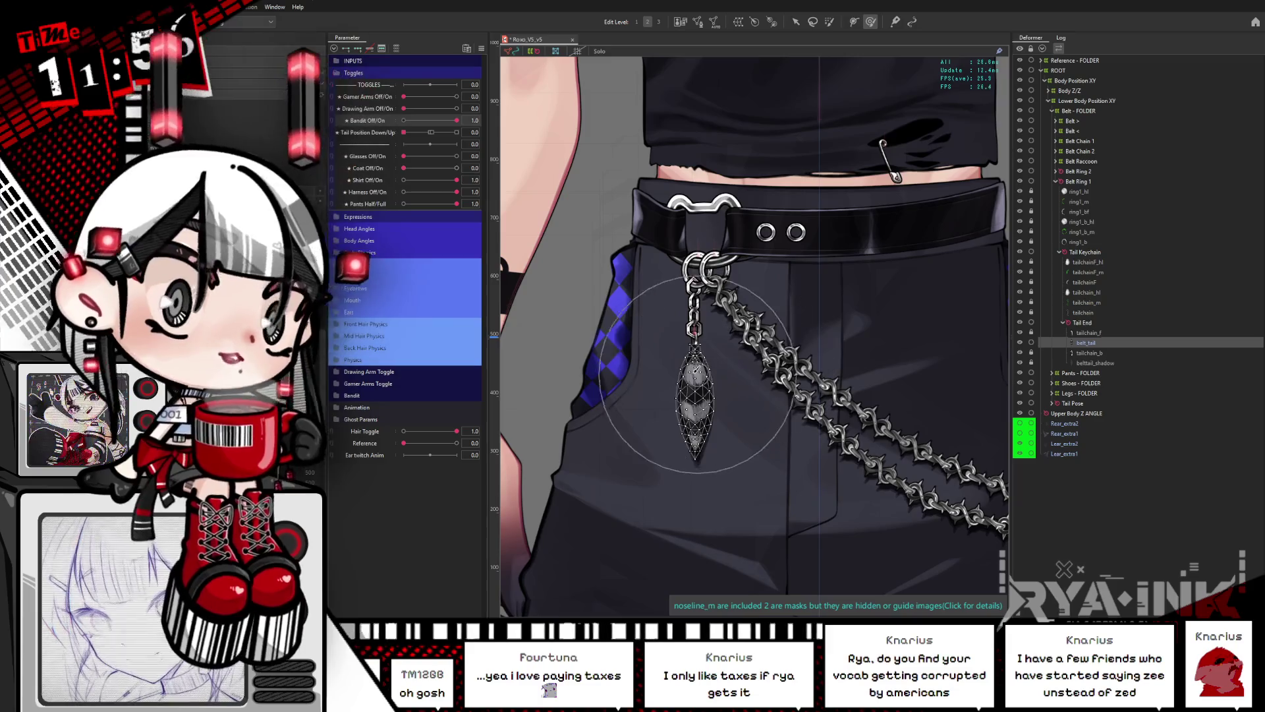
scroll(712, 415, up, 1)
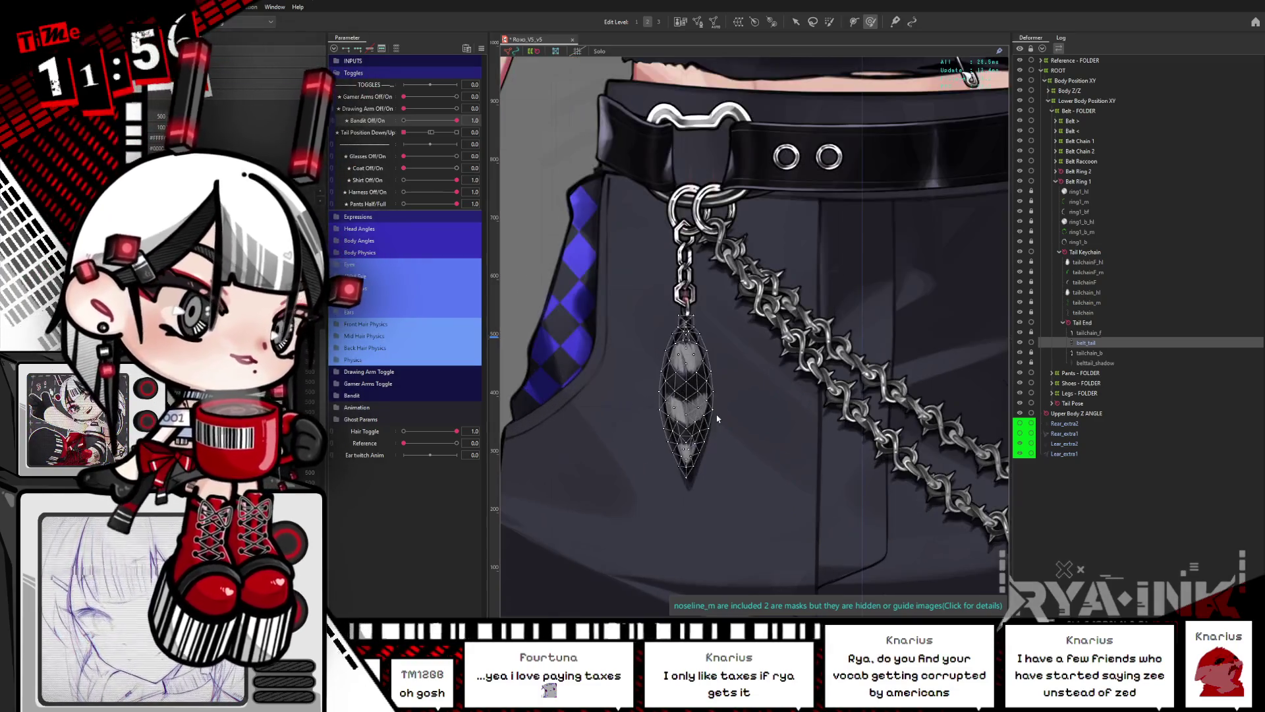
scroll(733, 376, up, 1)
drag(733, 377, 717, 368)
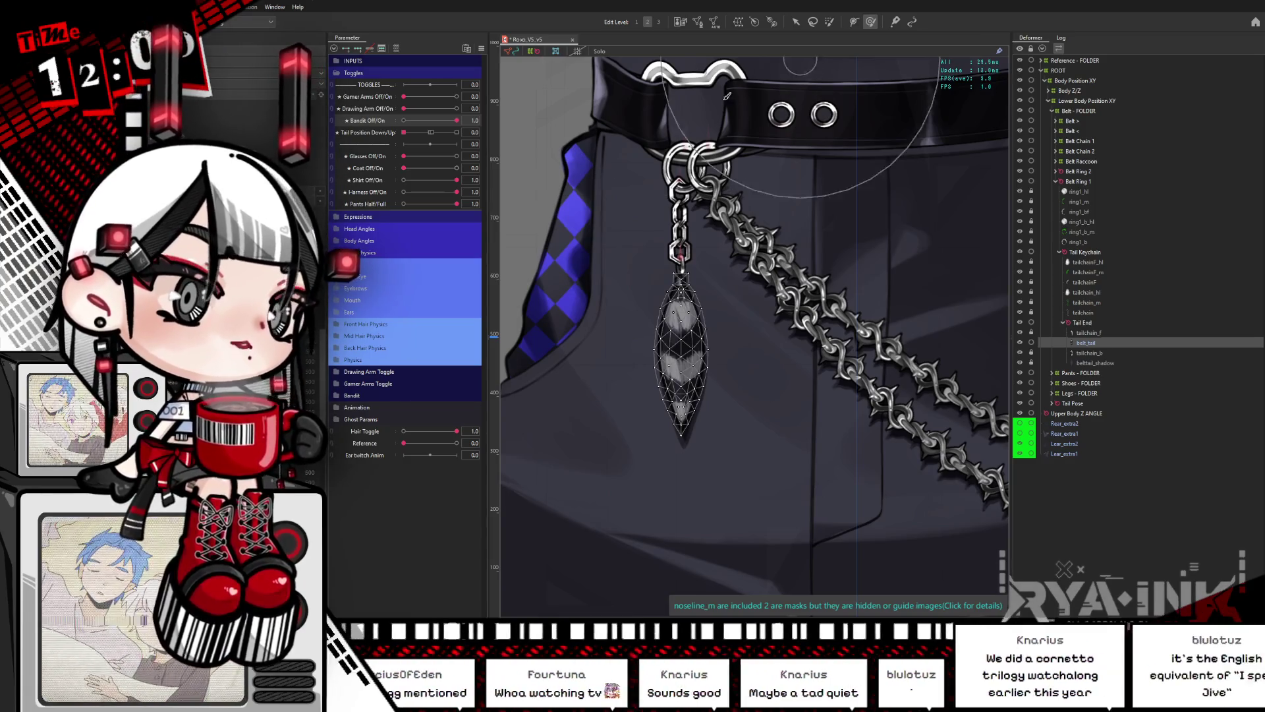
Step: Collapse Toggles, rename the Physics group to 'Etc. Physics', and select the tailchain_f layer
click(348, 74)
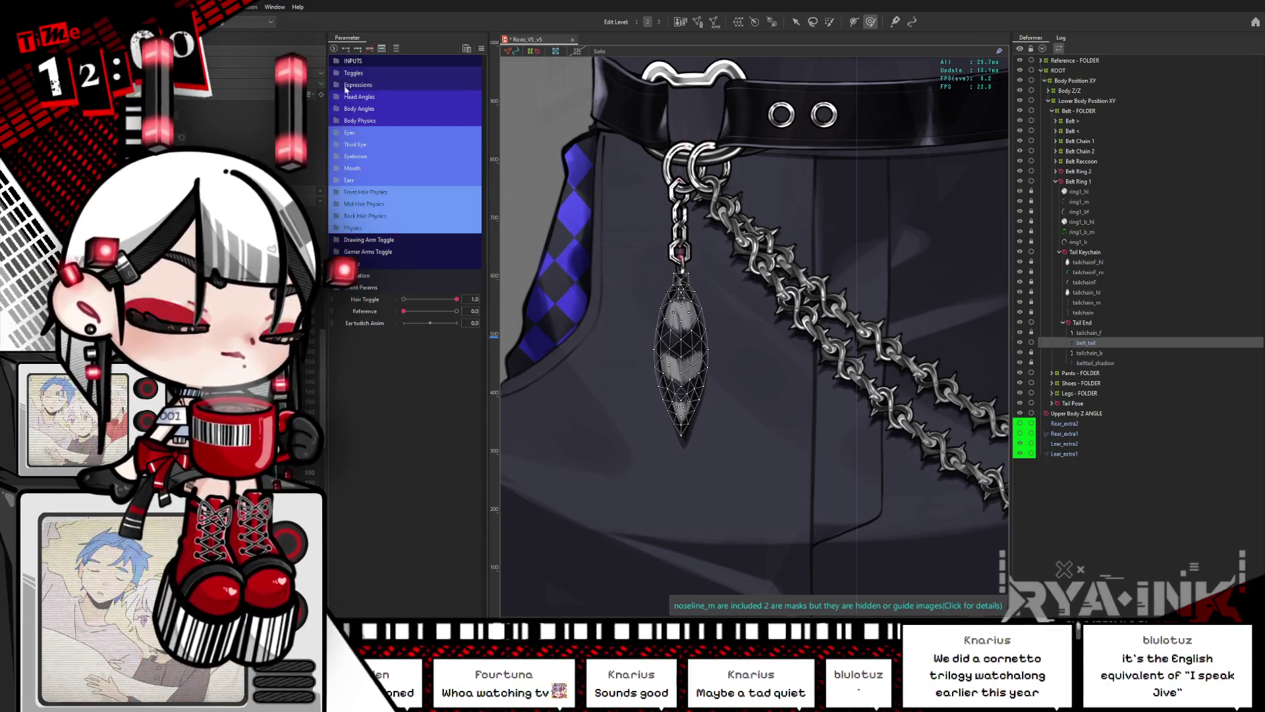
click(336, 228)
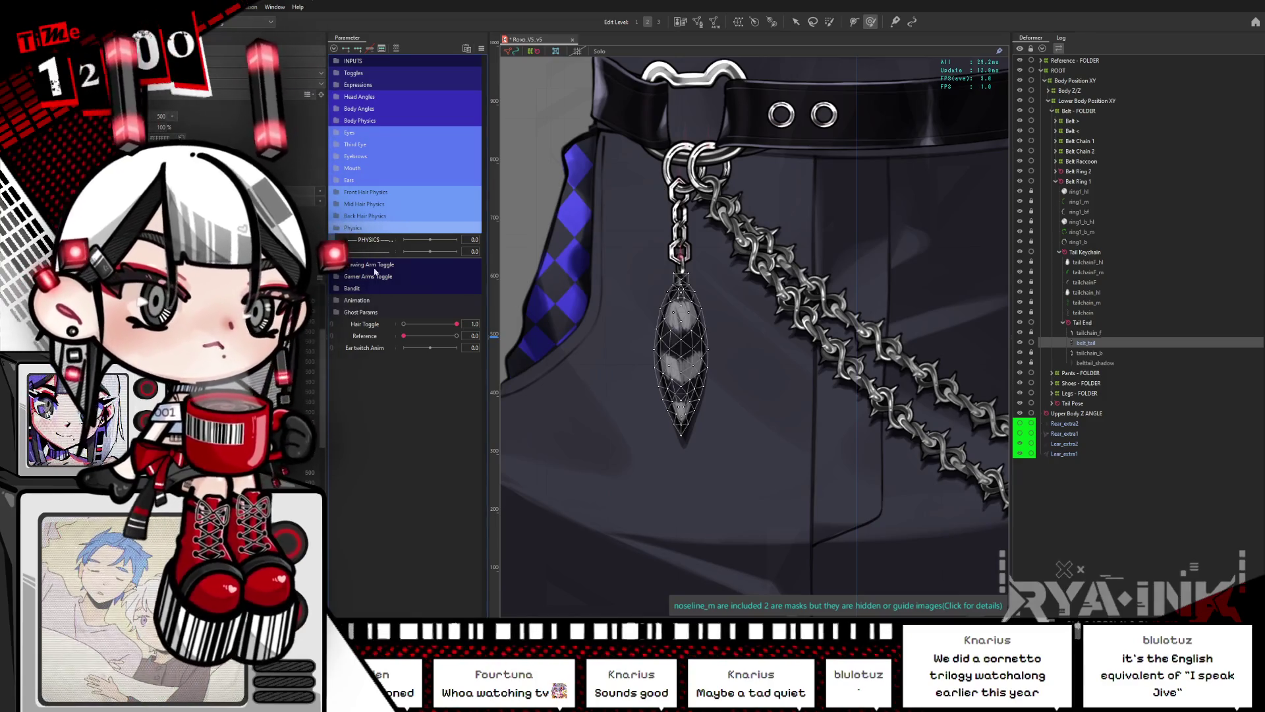
double_click(354, 228)
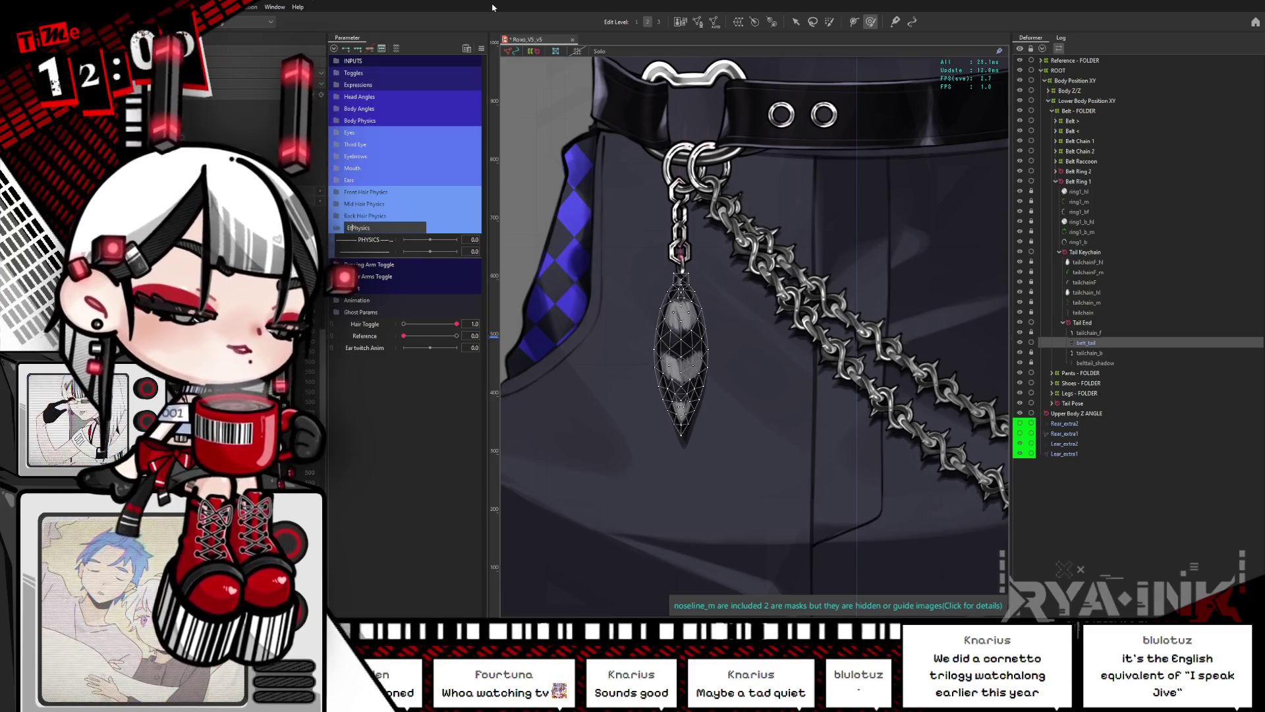
key(Return)
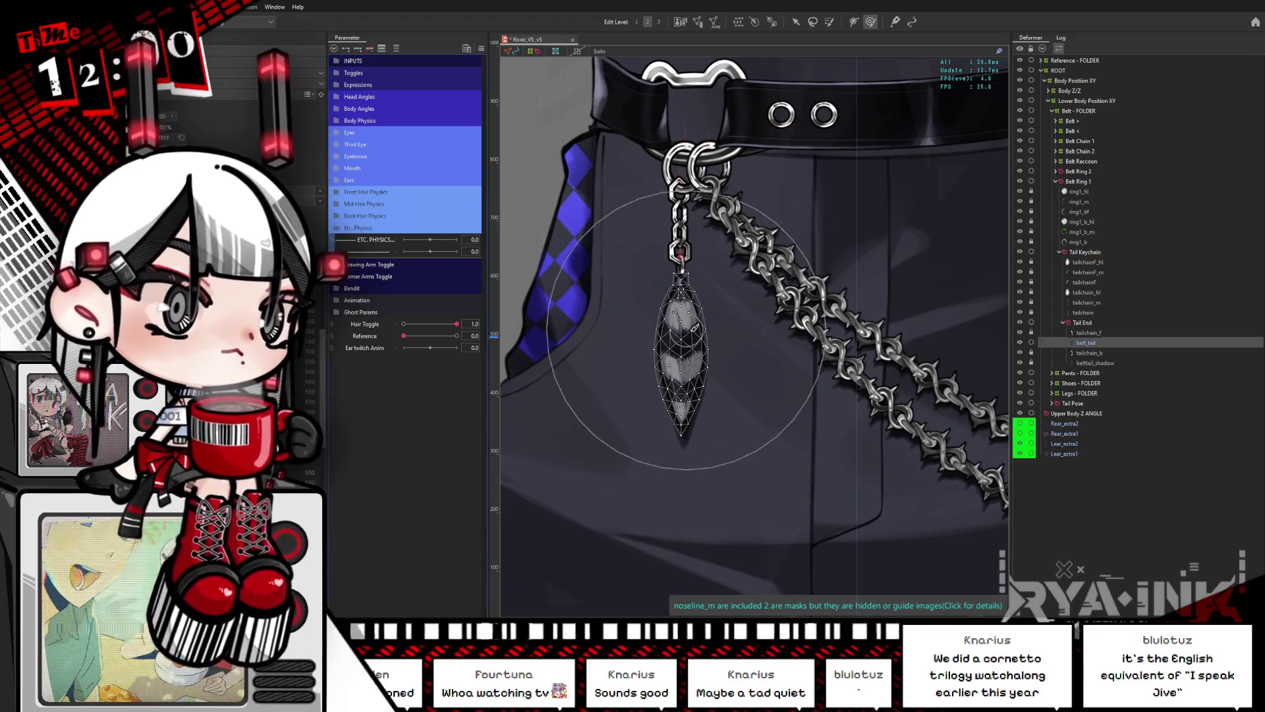
click(1098, 336)
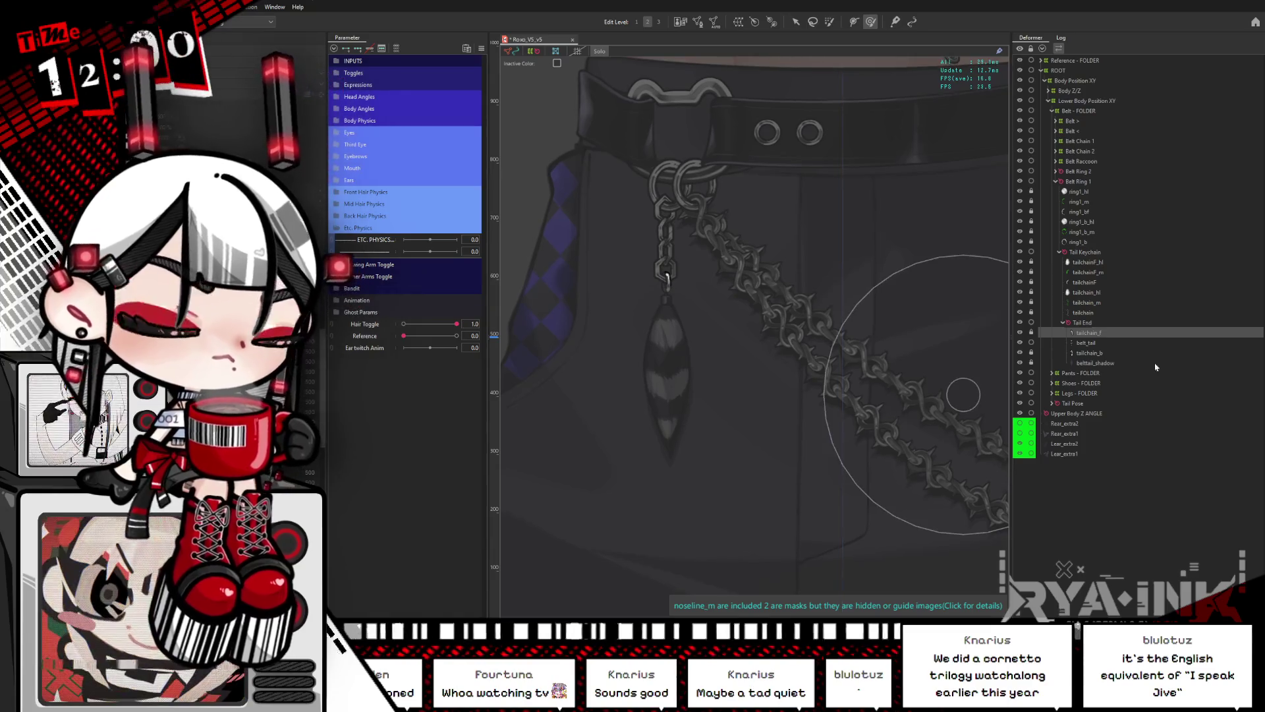
Step: Select the tail art meshes and the Tail Keychain rotation deformer so its handles show on the belt
shift+click(1102, 364)
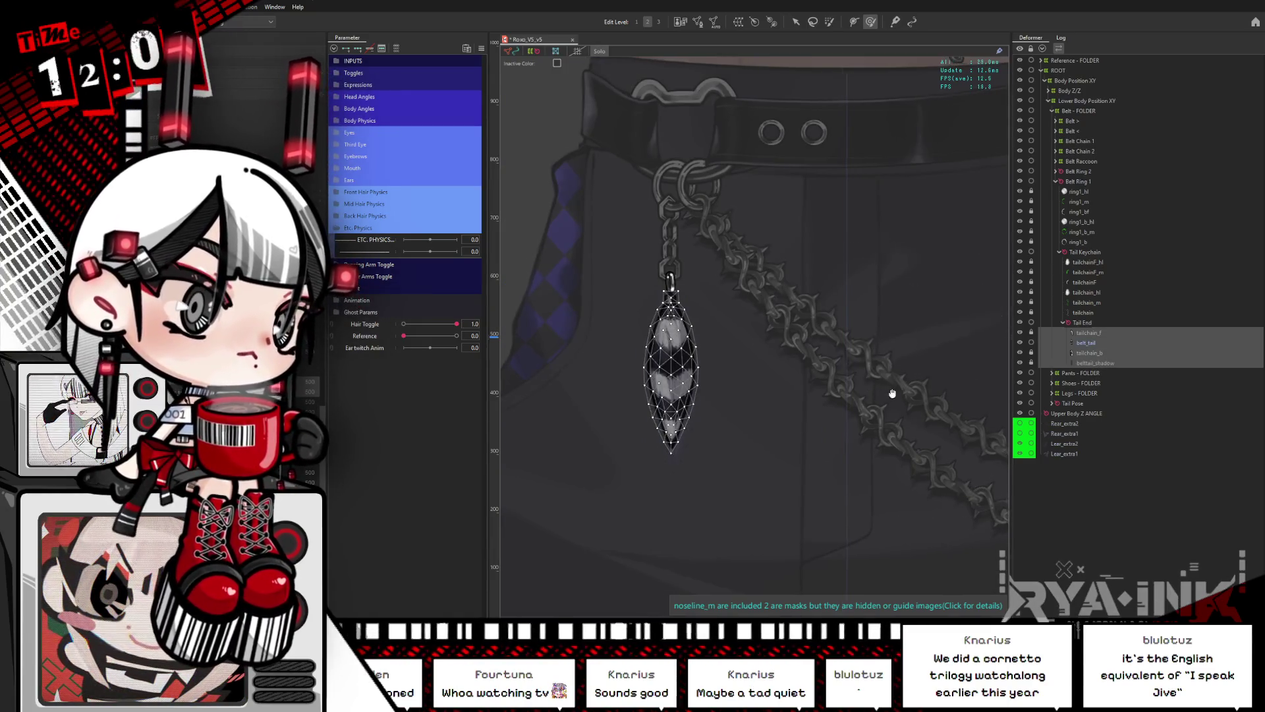
click(1084, 252)
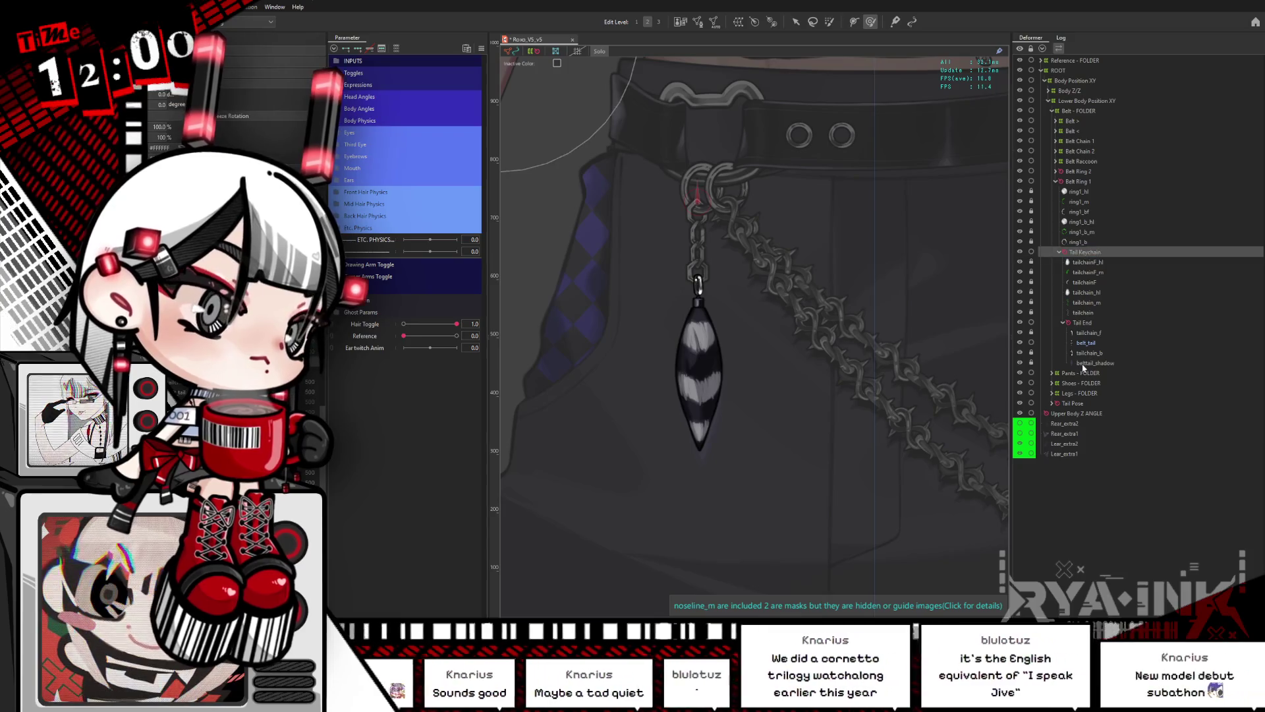
shift+click(1088, 361)
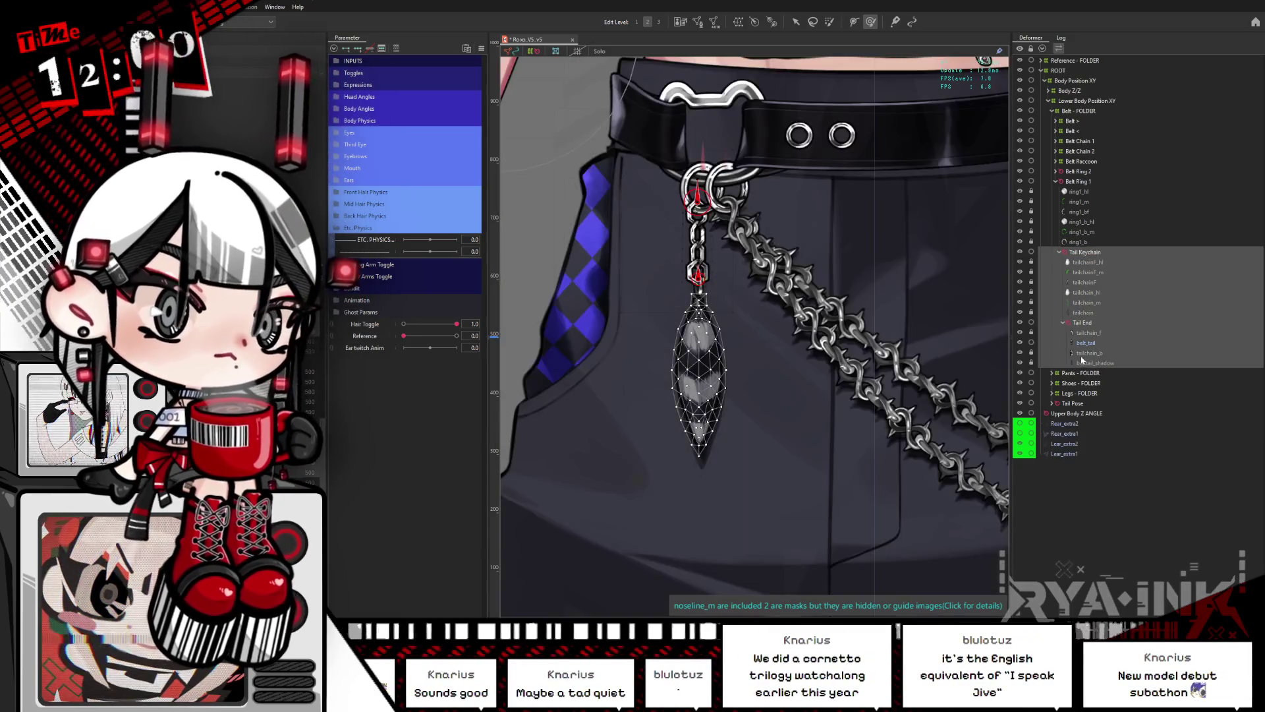
scroll(707, 300, down, 1)
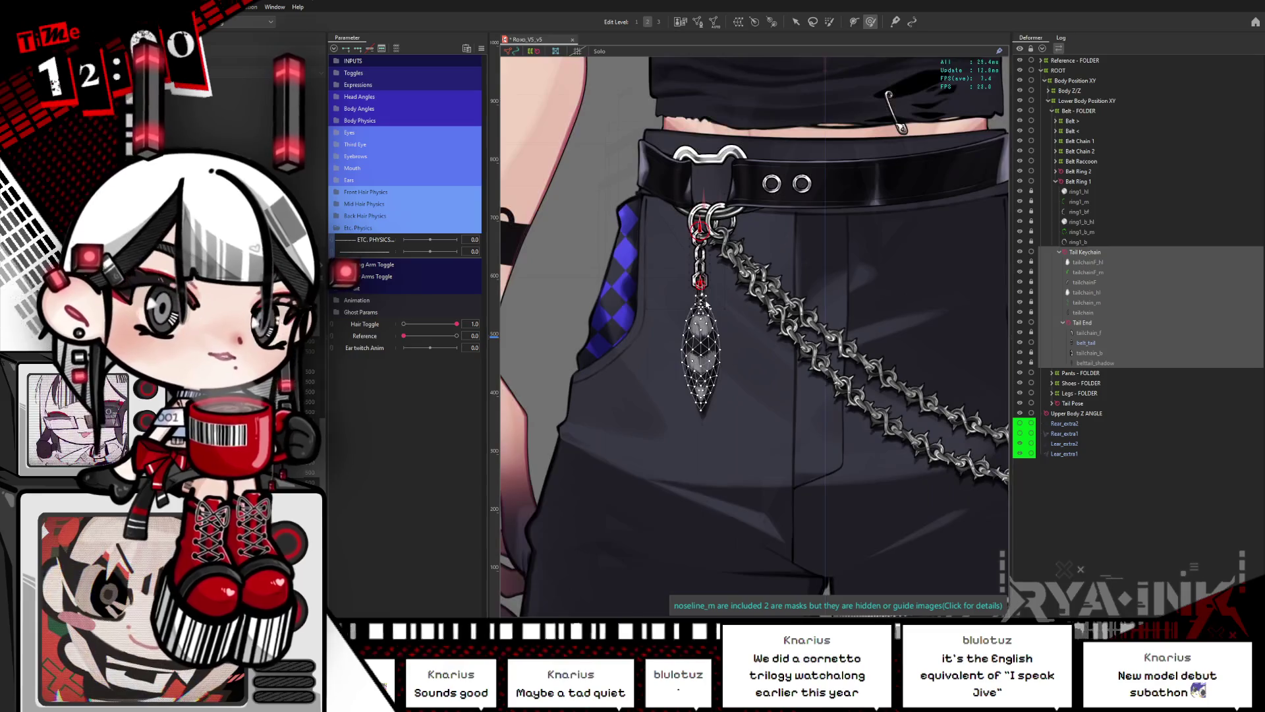
scroll(712, 307, down, 1)
scroll(717, 317, down, 1)
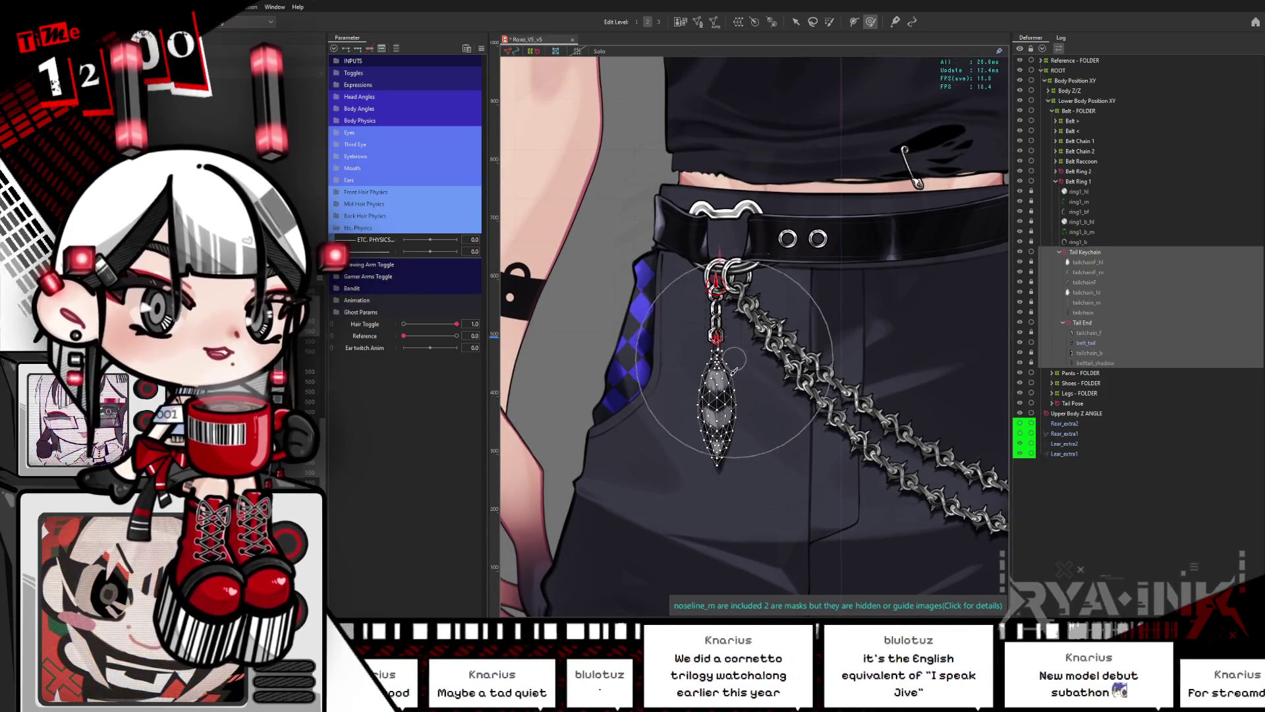
scroll(721, 390, up, 1)
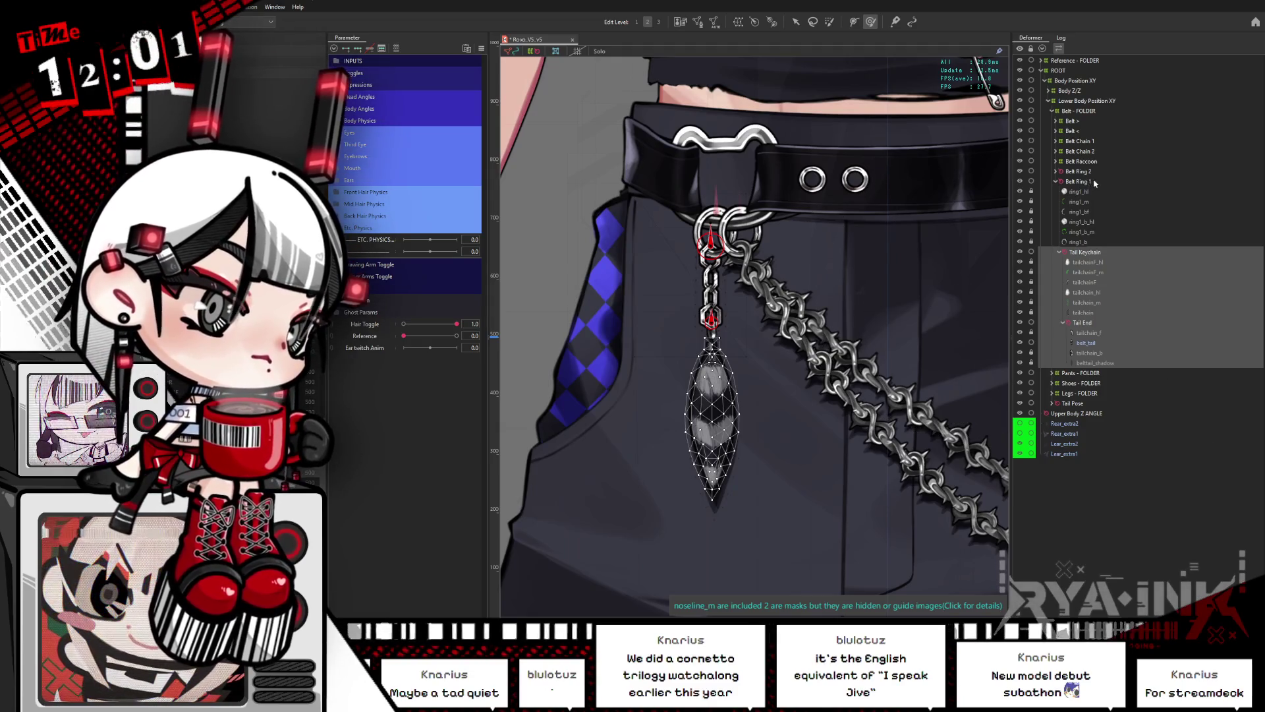
Step: Select Belt Ring 1 through Tail Keychain, view their weight paint via Hide Selection, then restore normal display
click(1094, 183)
shift+click(1094, 364)
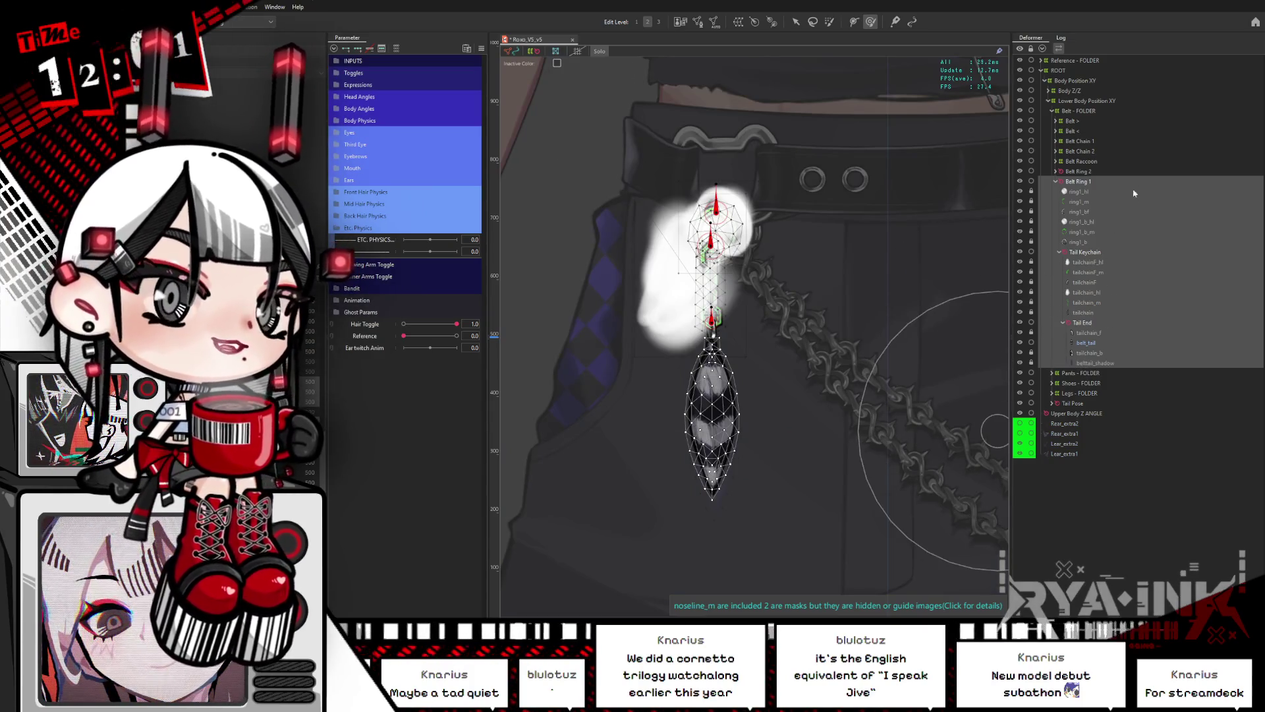
key(ctrl+h)
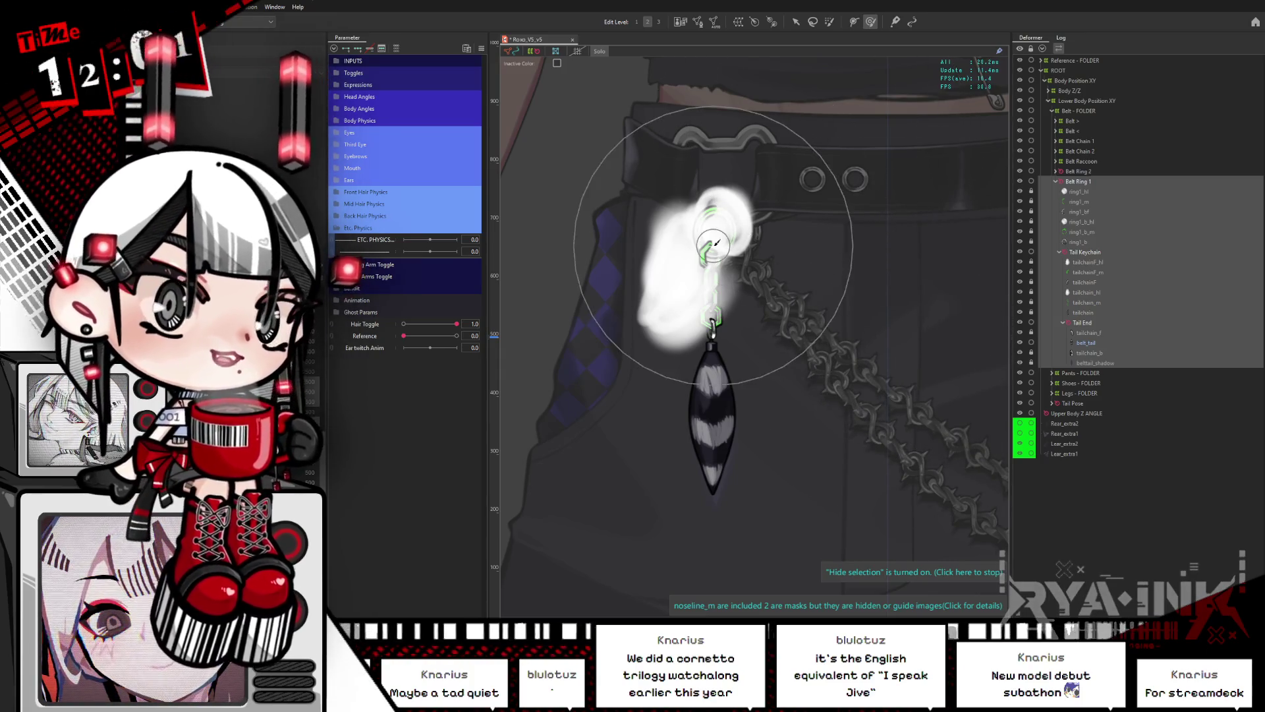
key(Escape)
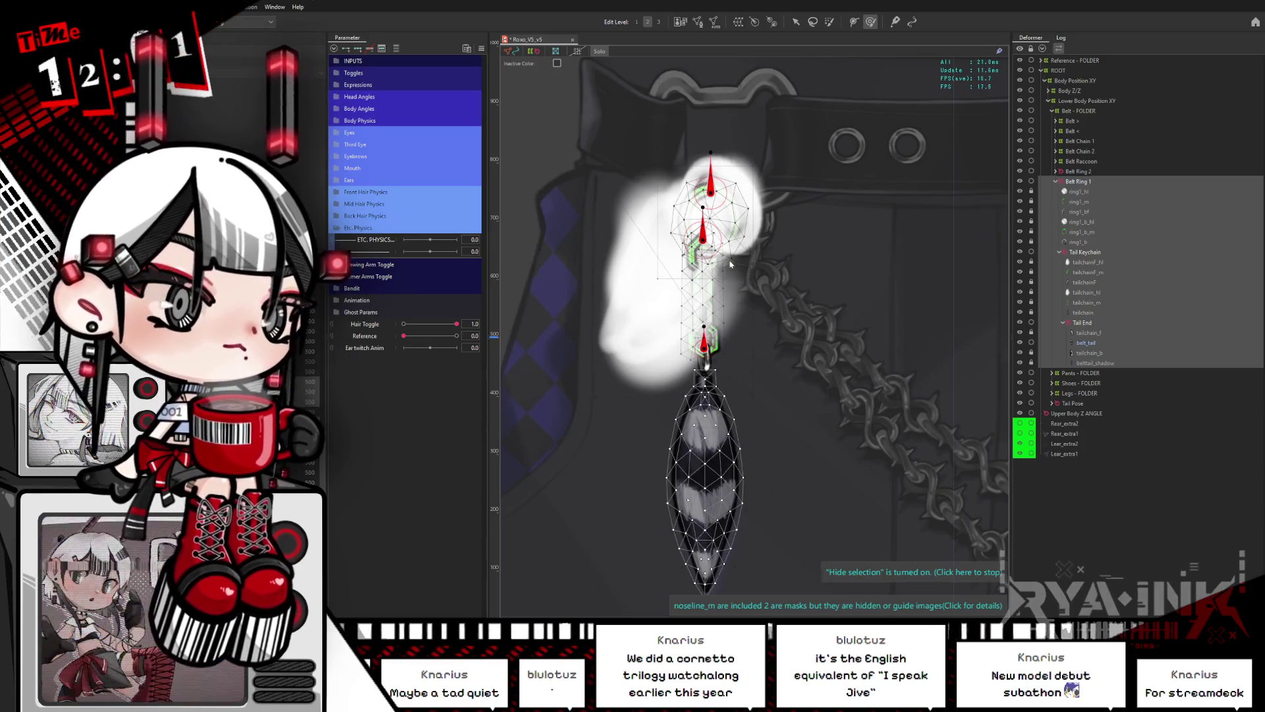
scroll(790, 267, down, 1)
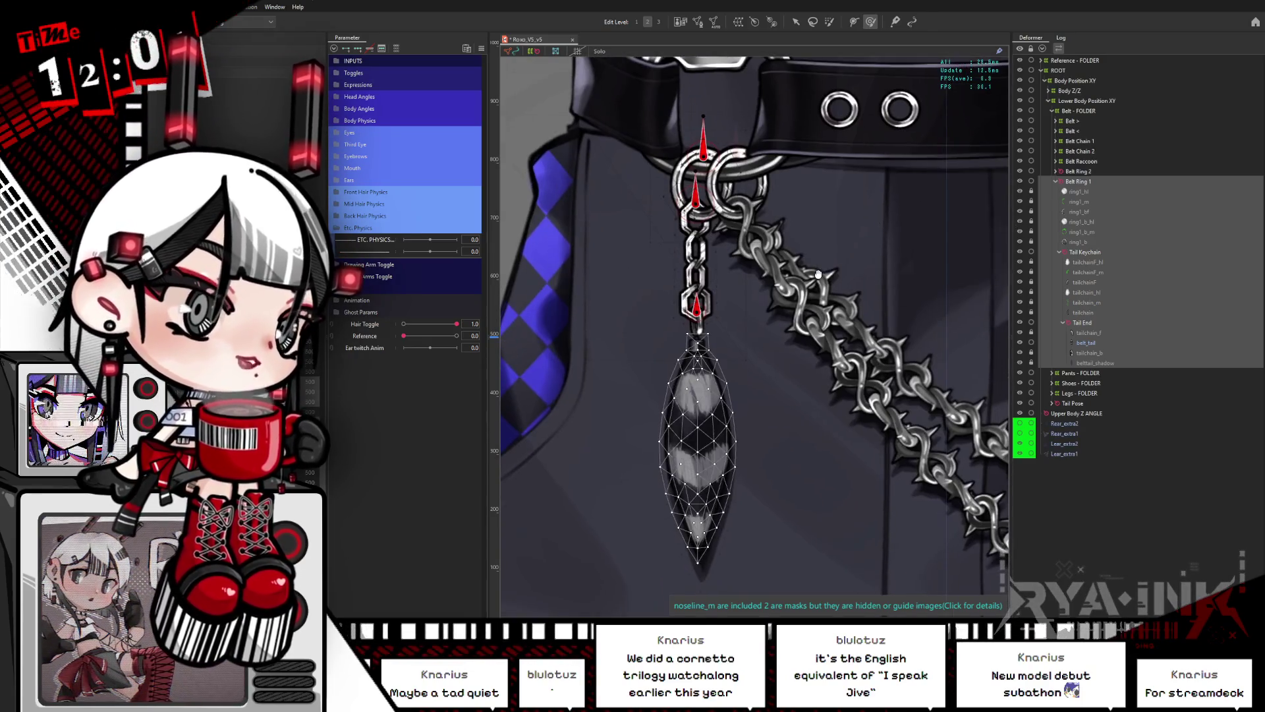
Step: Add a parameter row under ETC. PHYSICS from the parameter list options, then dismiss the menu
right_click(375, 254)
click(407, 277)
right_click(375, 256)
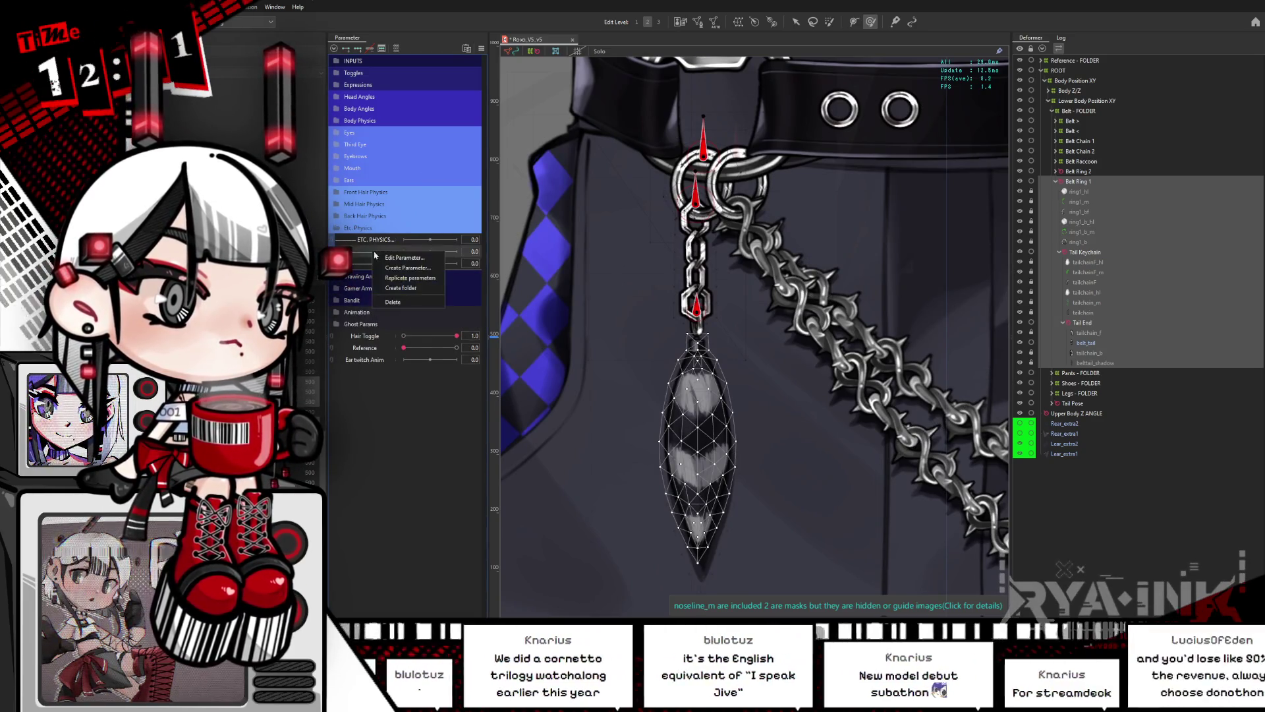
key(Escape)
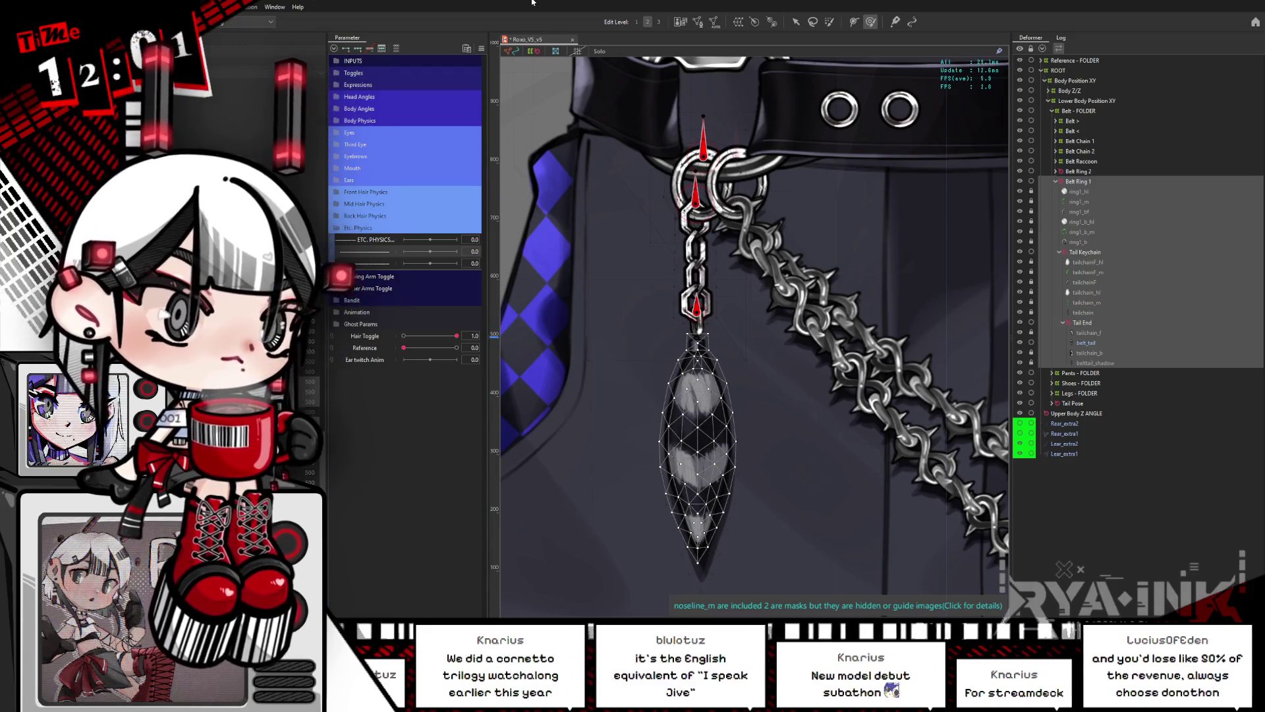
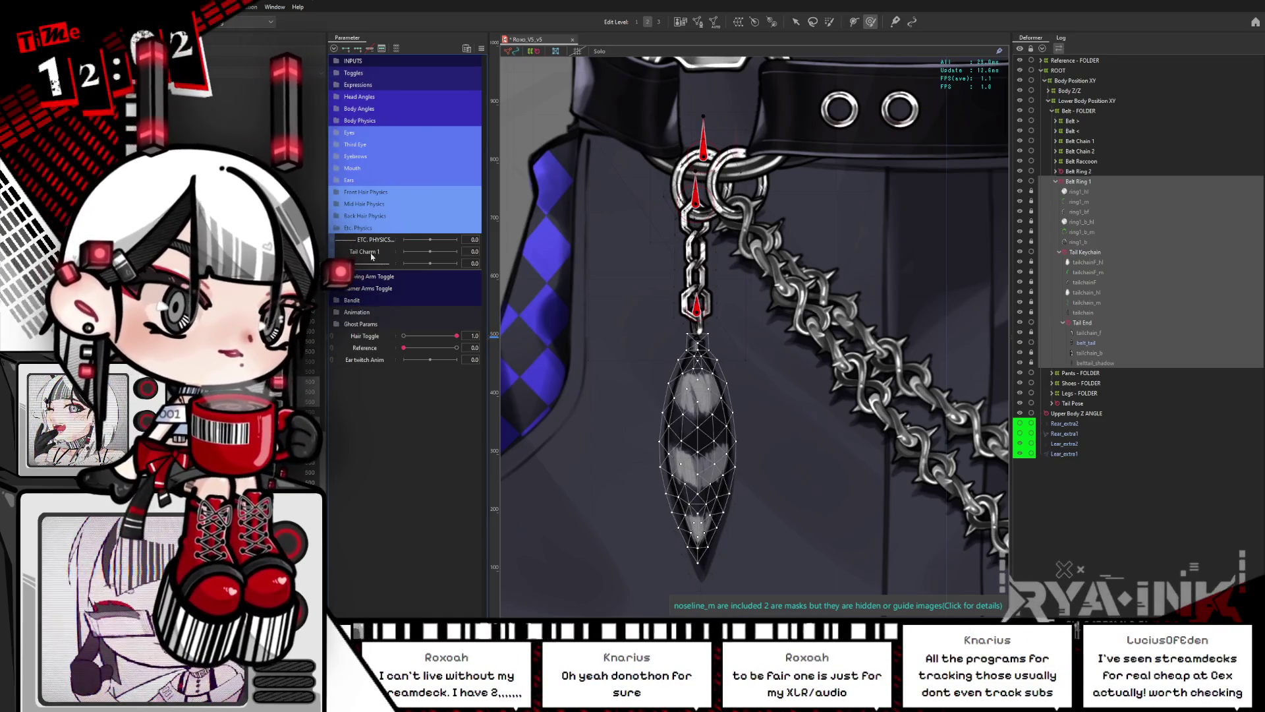
Step: Replicate Tail Charm 1 and then Tail Charm 2 to create the Tail Charm 2 and 3 parameters
click(372, 256)
right_click(373, 253)
click(416, 274)
right_click(390, 268)
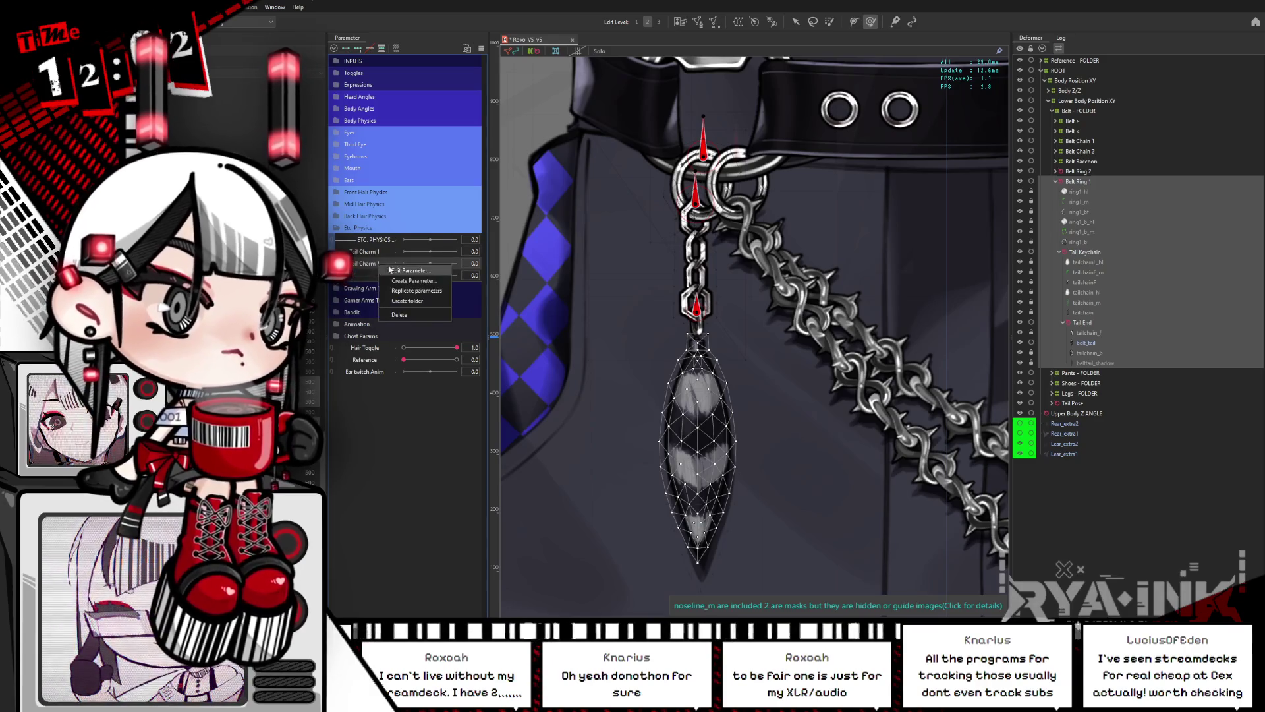
click(367, 256)
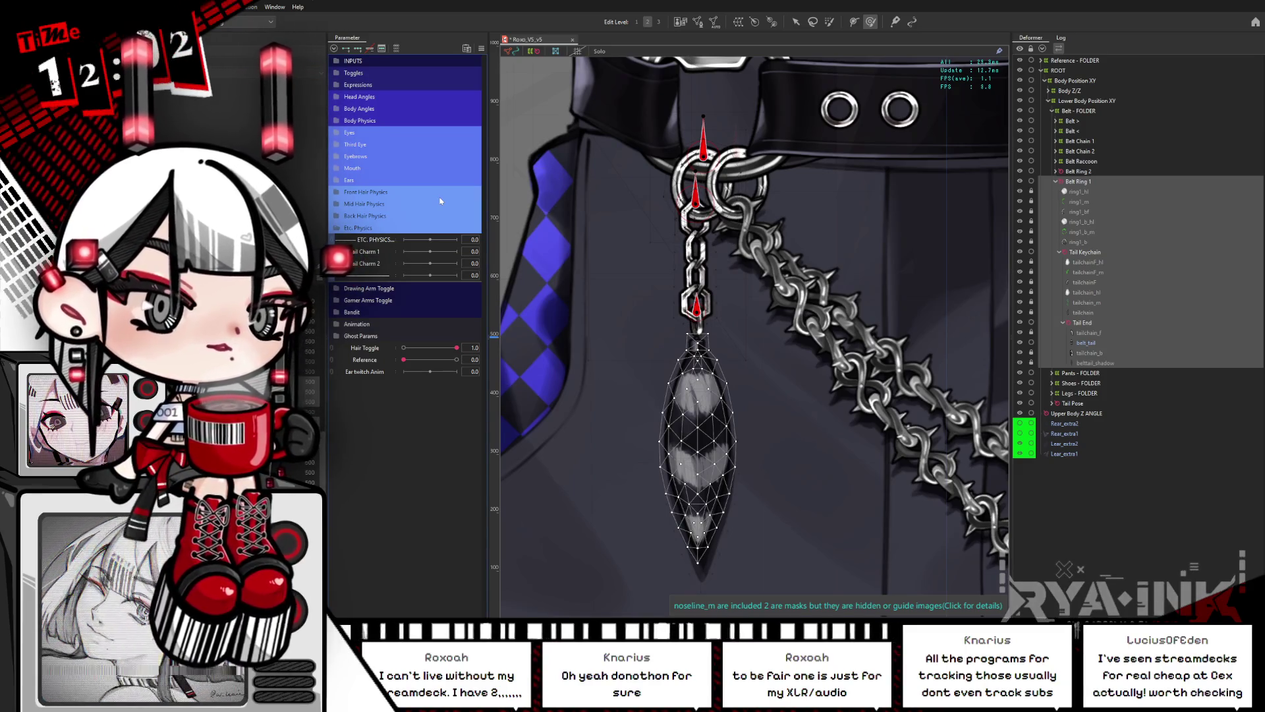
click(371, 265)
right_click(373, 265)
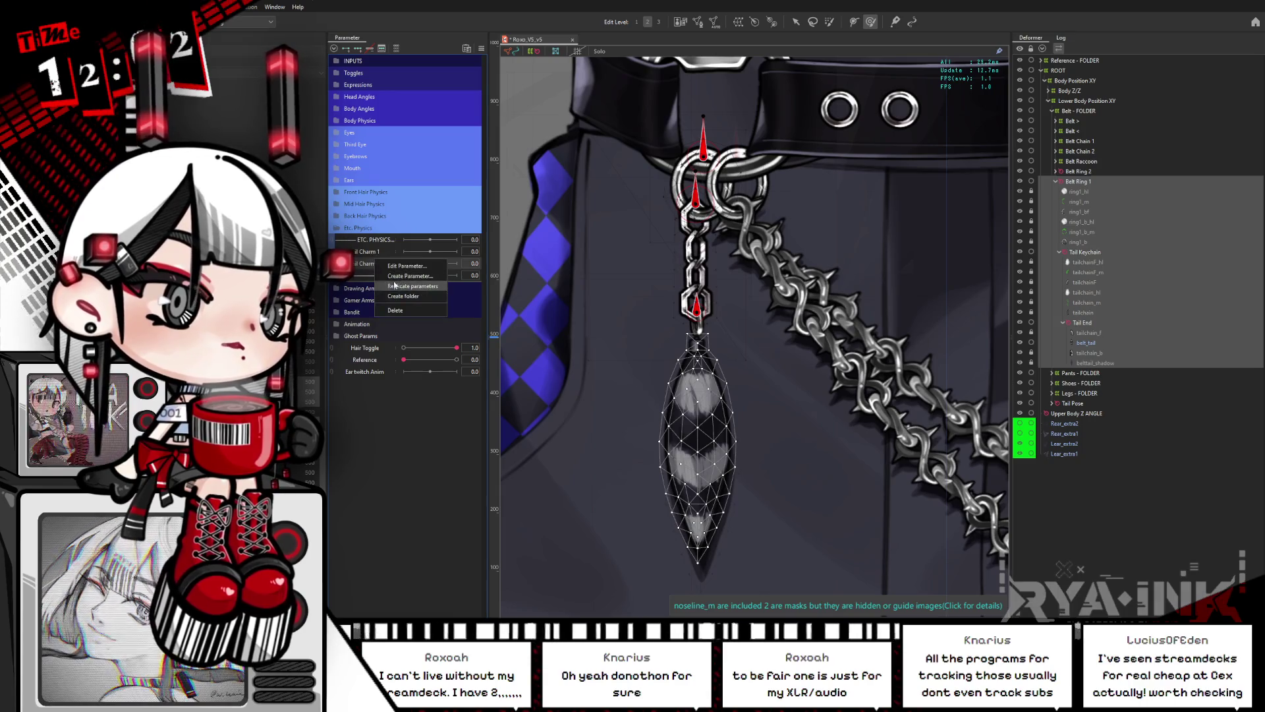
click(413, 286)
right_click(390, 278)
key(Escape)
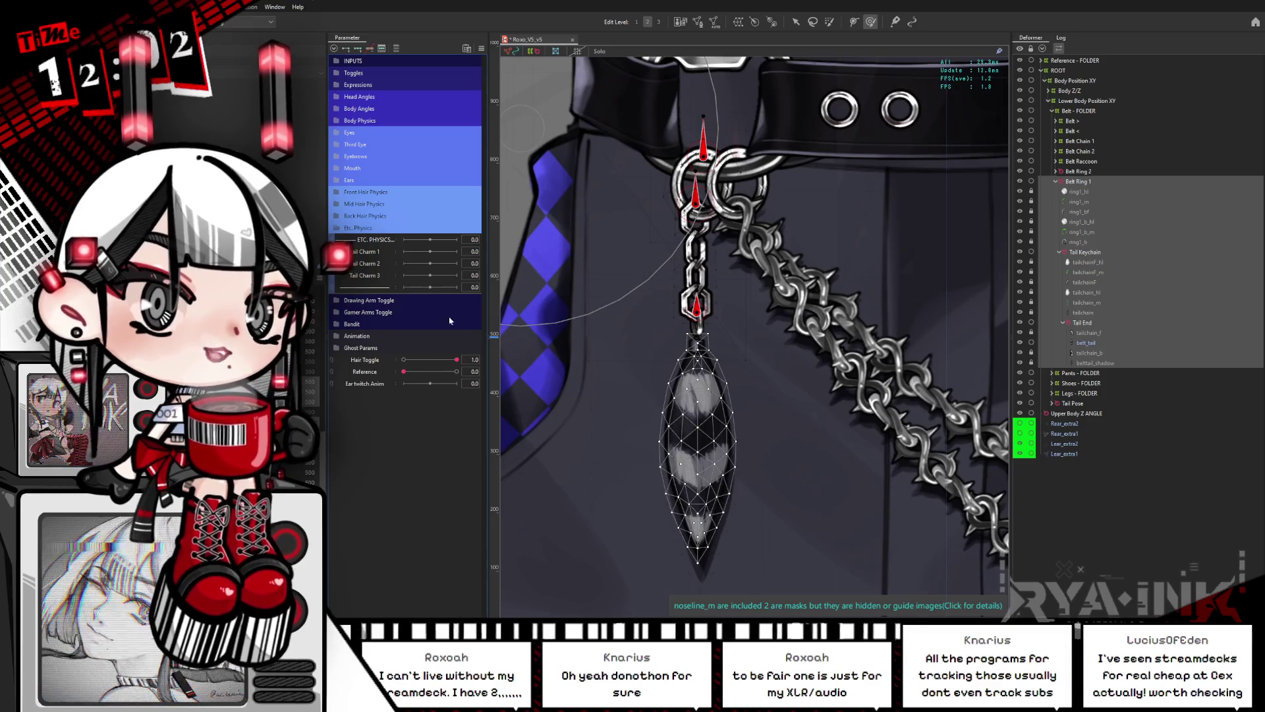
Step: Replicate again from Tail Charm 3 and 4, renaming the copies Tail Charm 4 and Tail Charm 5
right_click(369, 278)
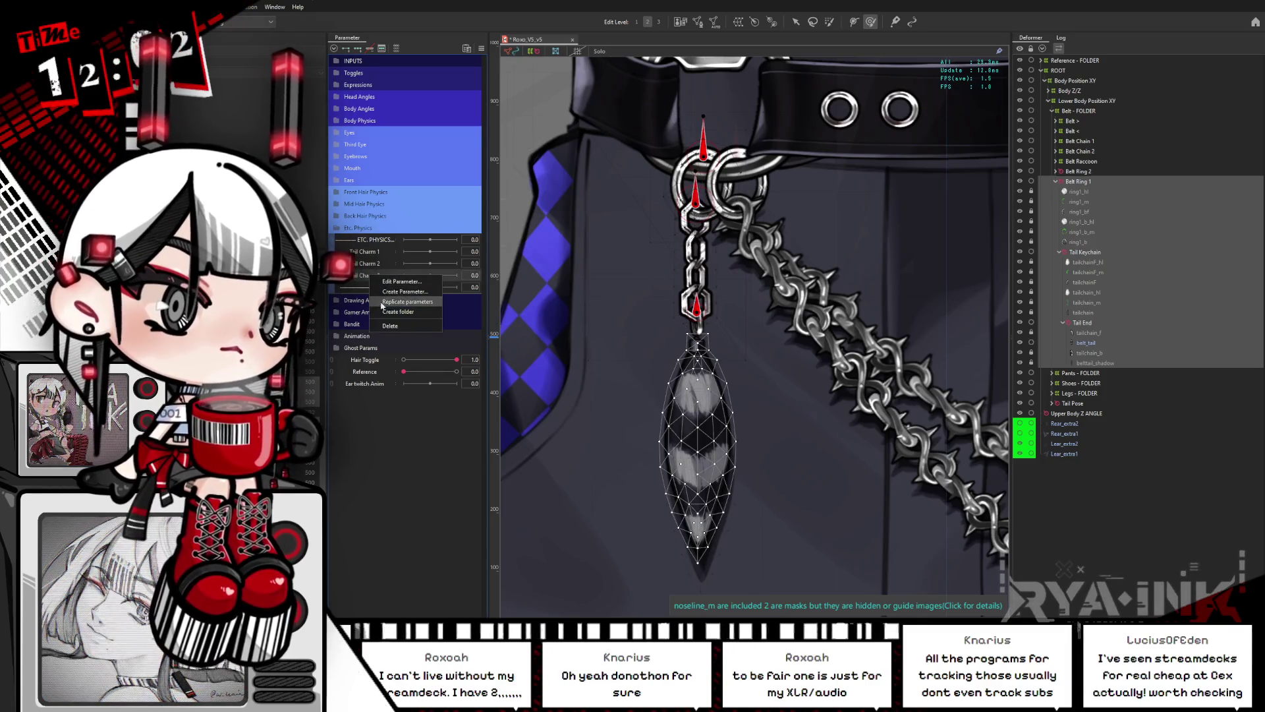
click(411, 299)
right_click(392, 294)
key(Escape)
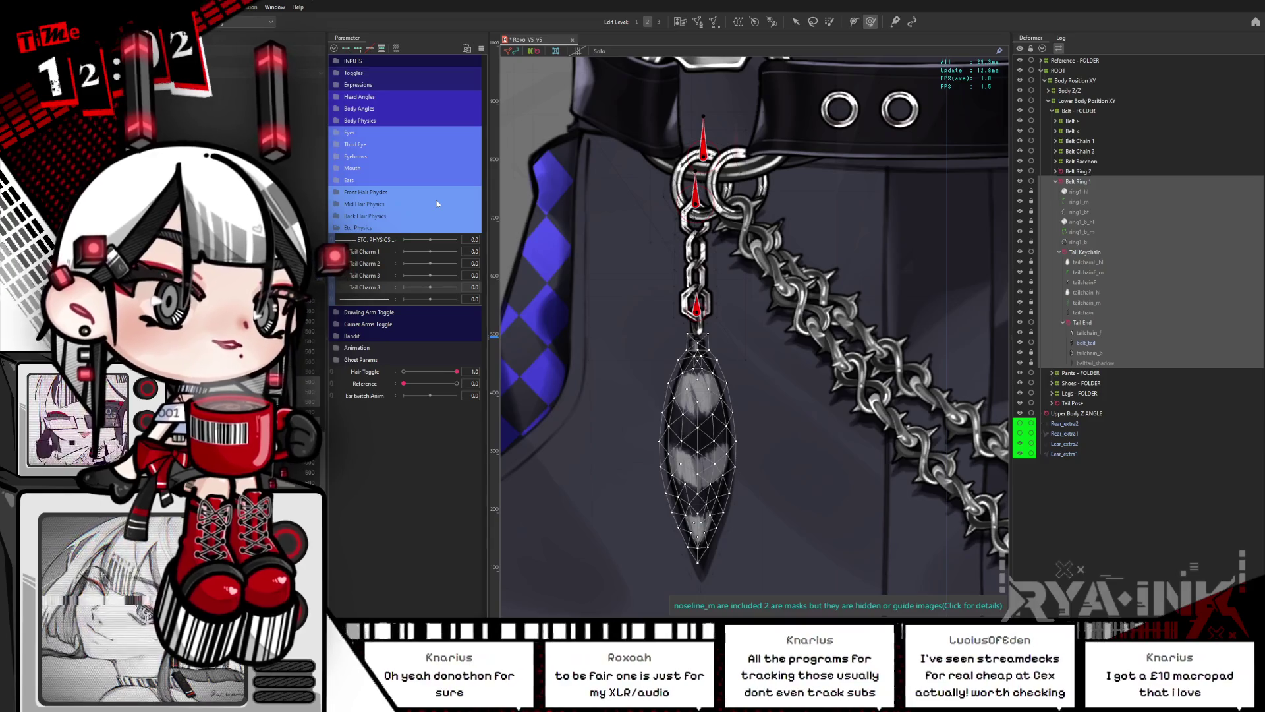
key(Return)
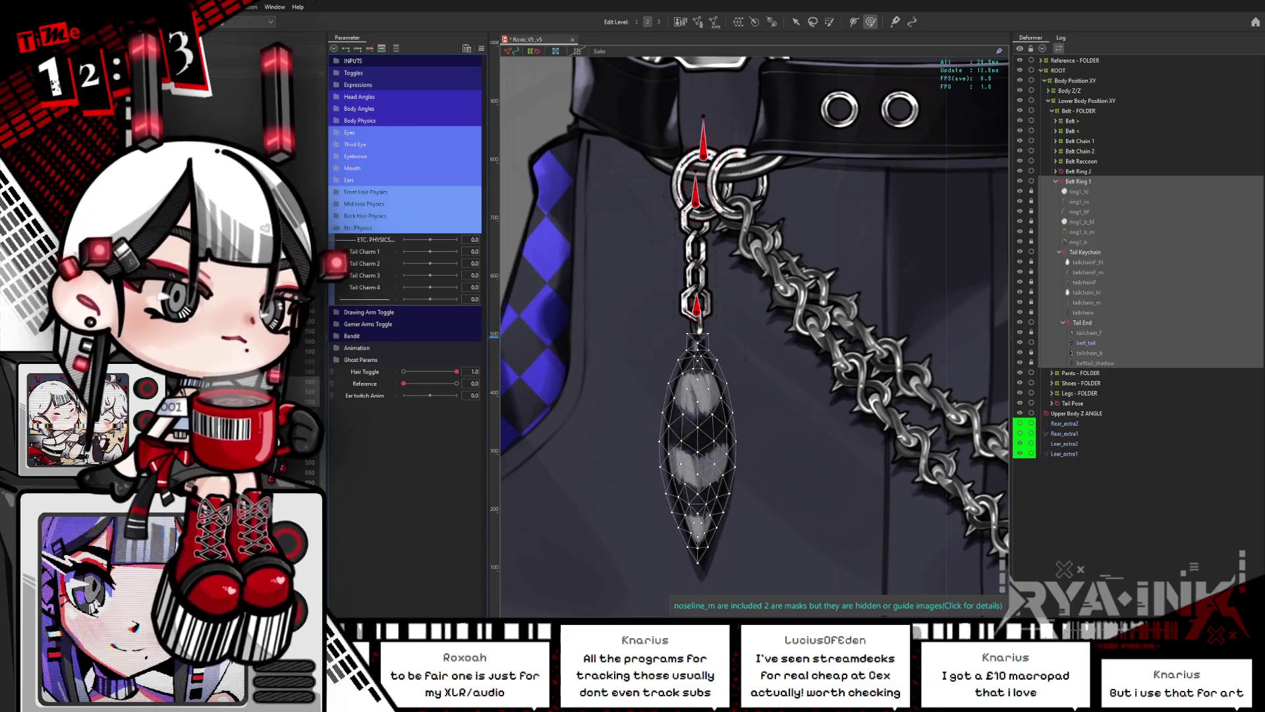
right_click(364, 287)
click(406, 314)
right_click(381, 301)
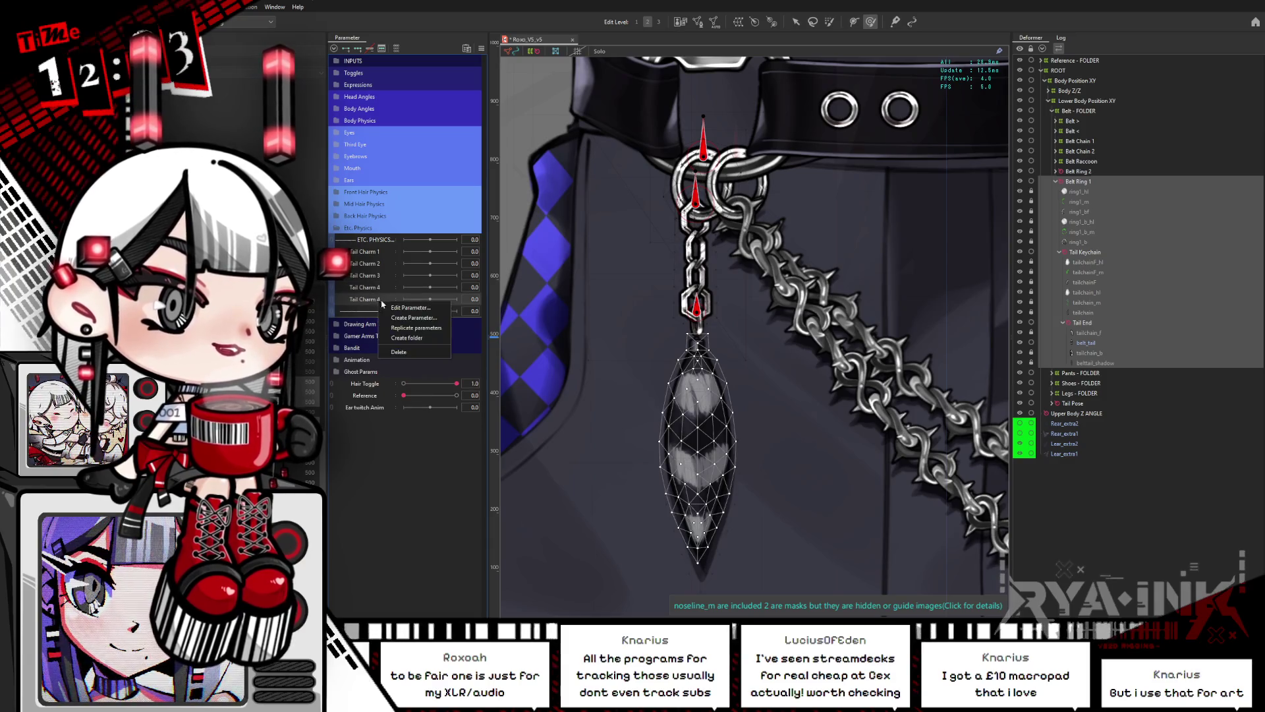
click(410, 308)
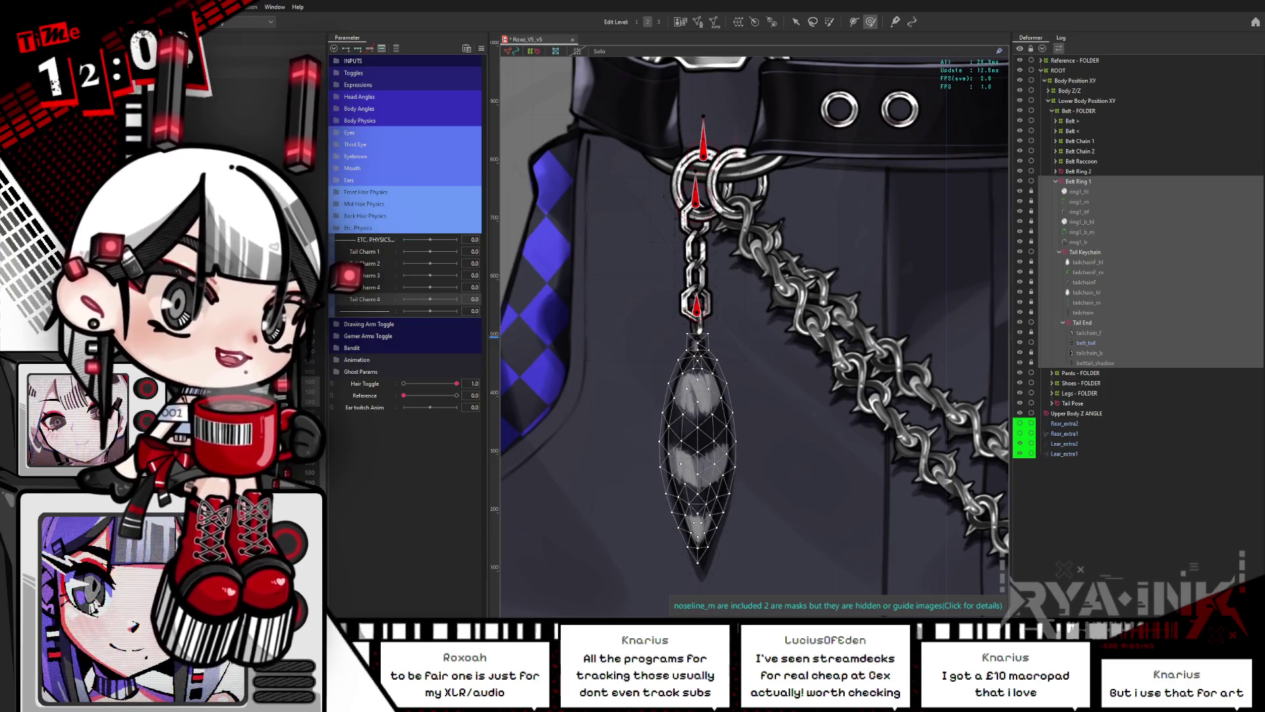
key(Return)
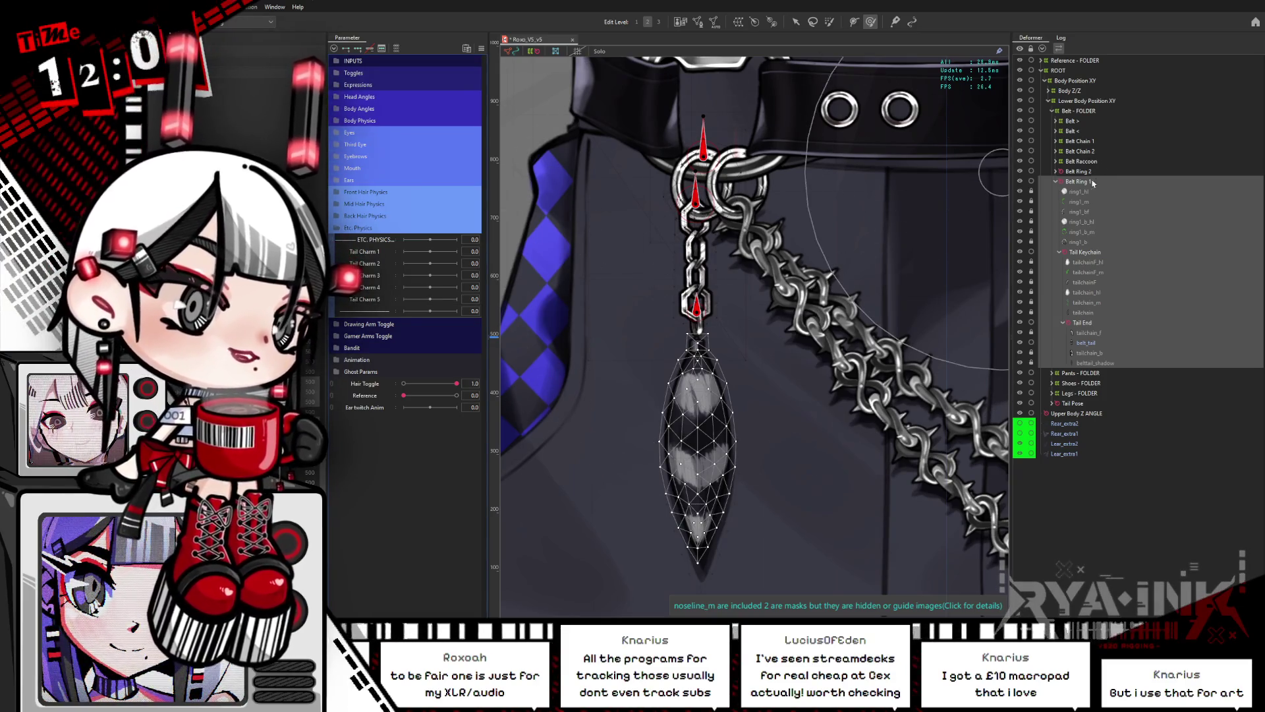
Step: Bind the Belt Ring 1 deformer to Tail Charm 1 with three keyforms
click(1080, 182)
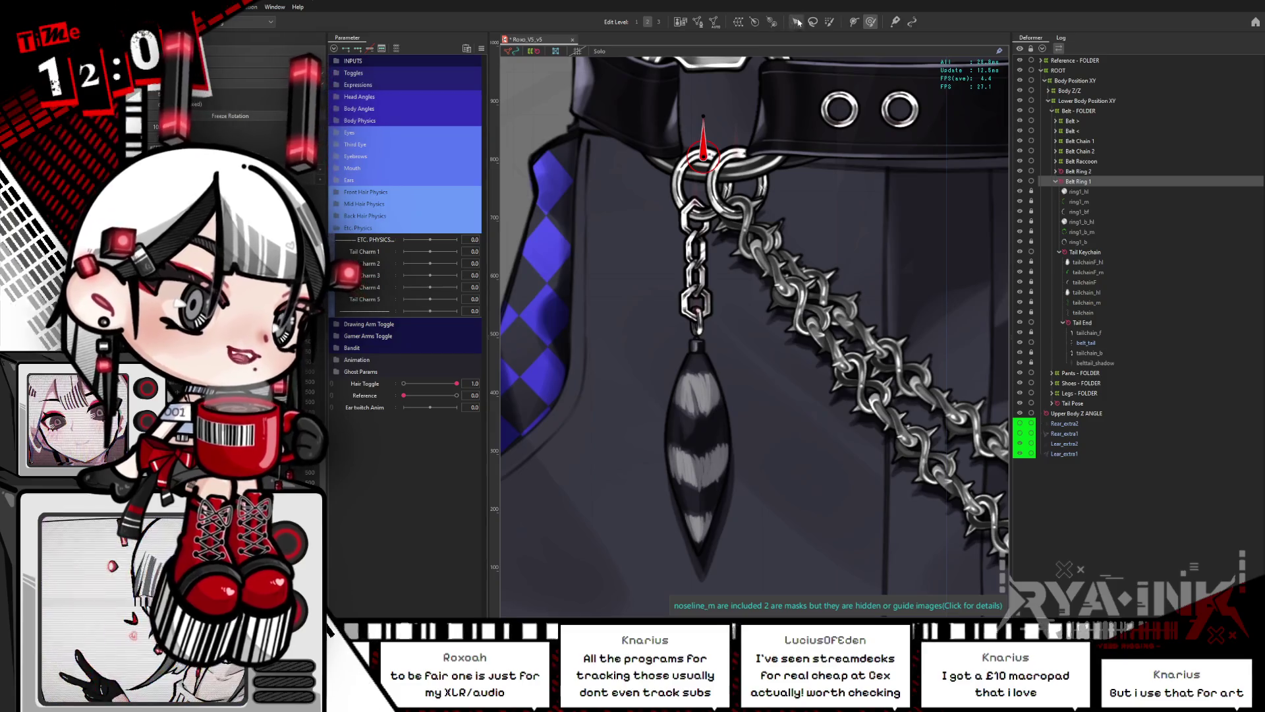
drag(803, 177, 792, 212)
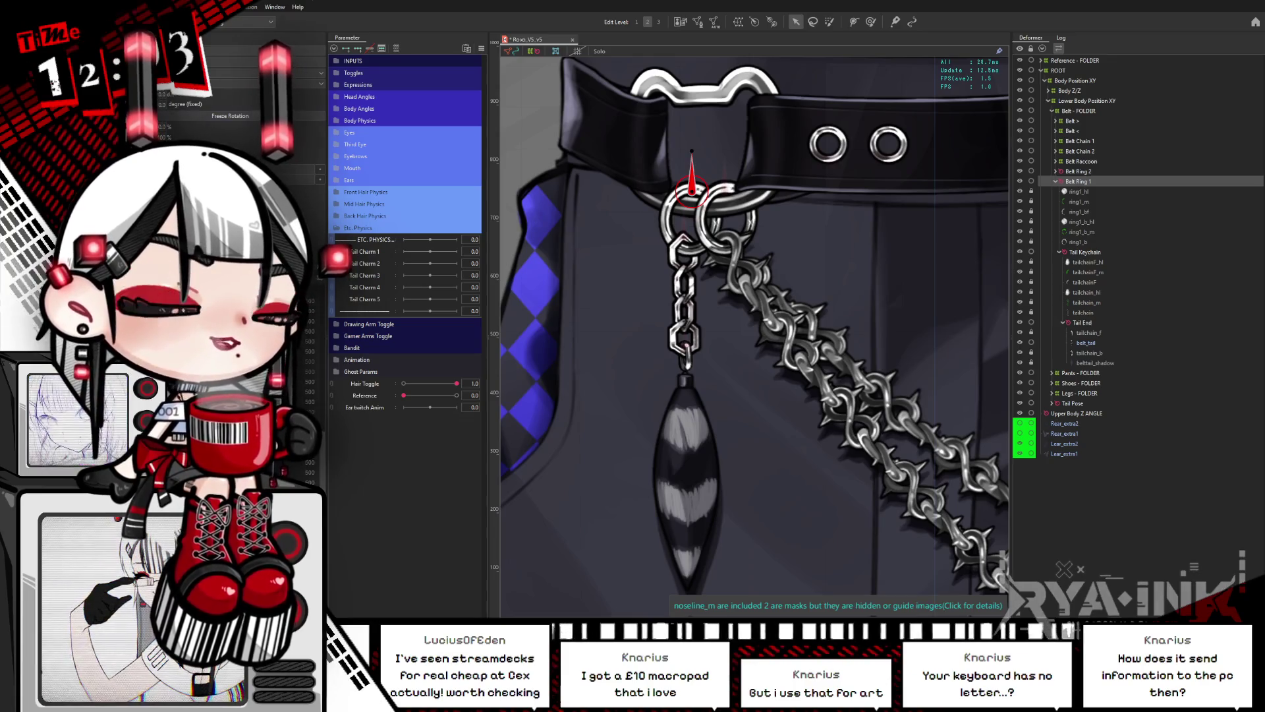
click(362, 255)
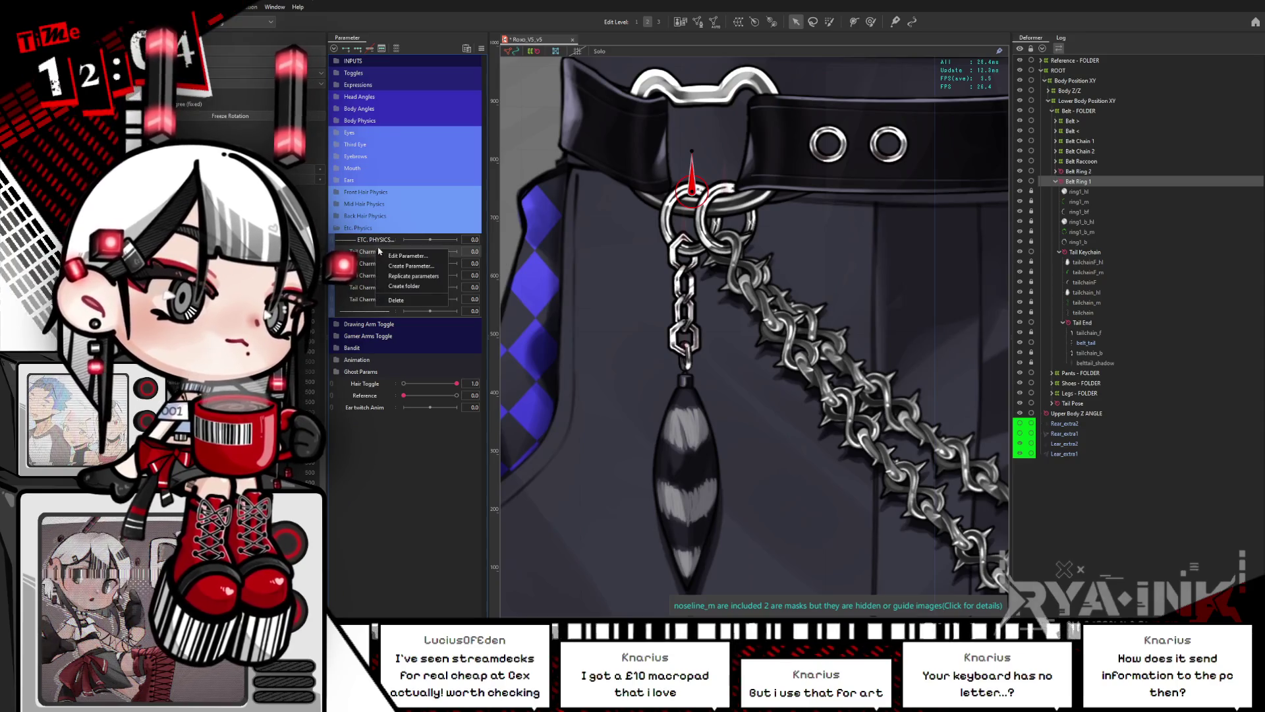
click(366, 251)
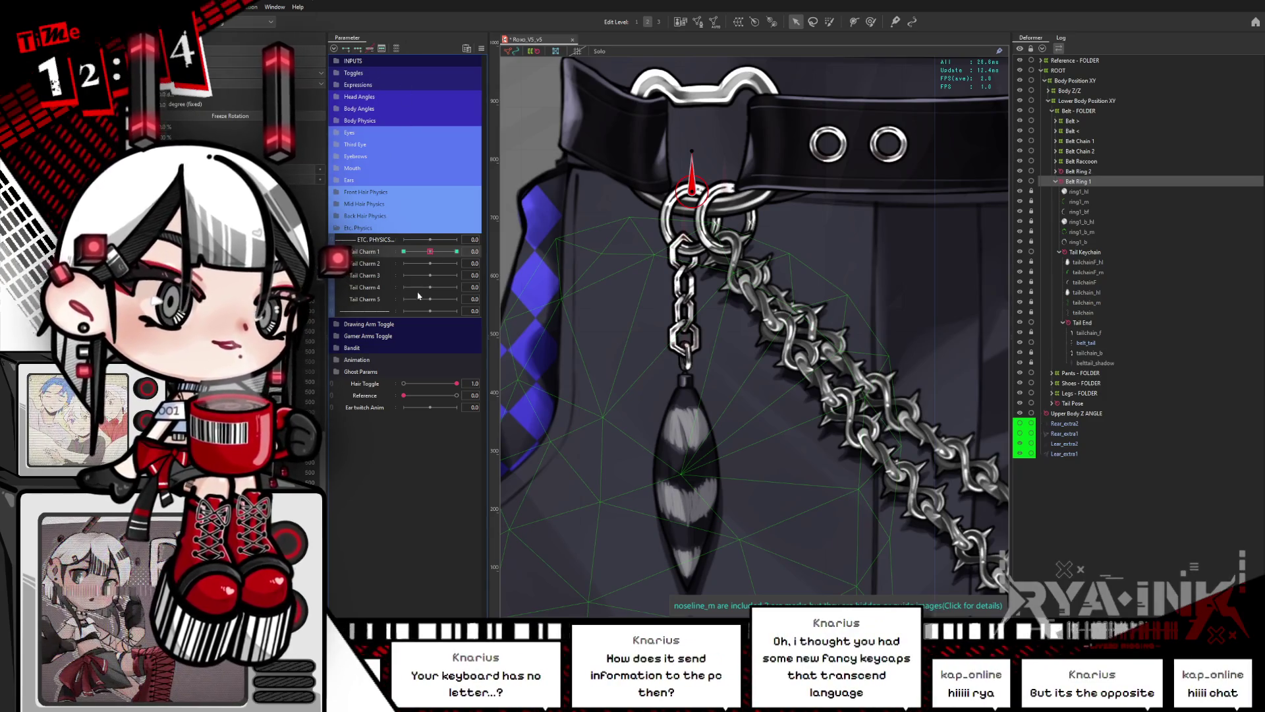
Step: Tilt Belt Ring 1 at Tail Charm 1 = -1 so the keychain swings left, then scrub back to 0 to compare
click(351, 248)
drag(690, 154, 712, 144)
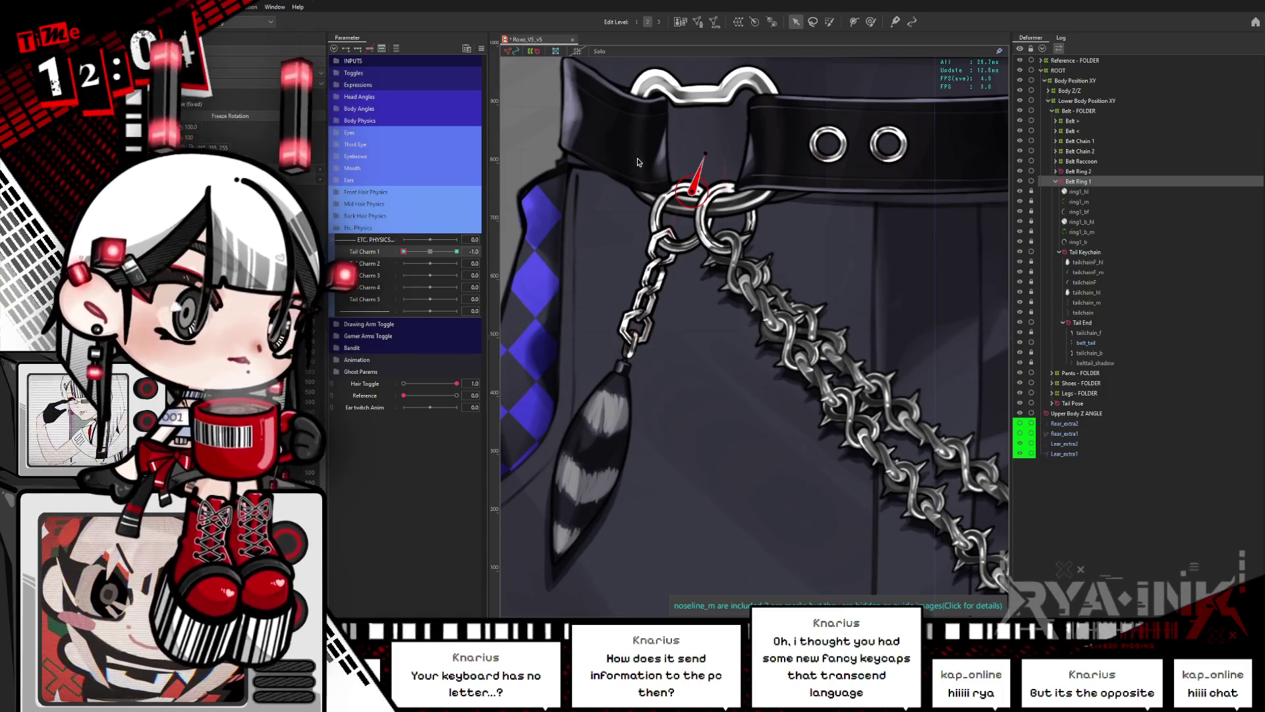
drag(708, 156, 738, 153)
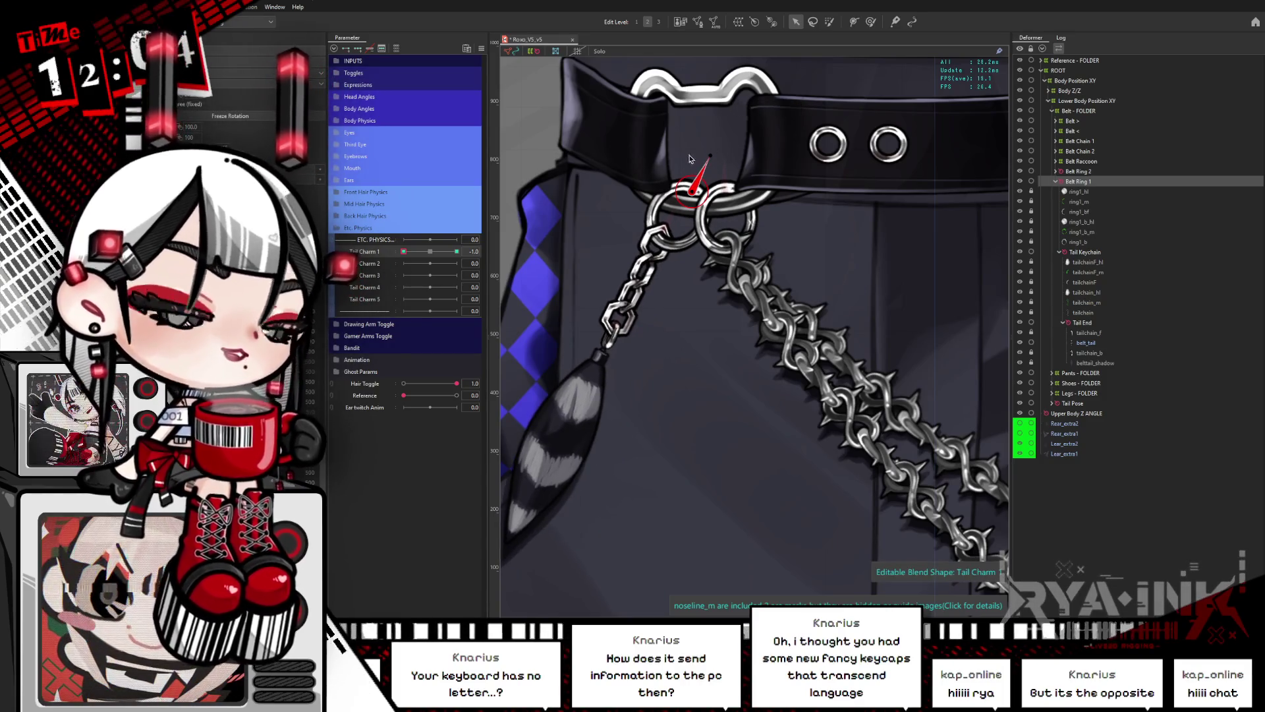
click(632, 396)
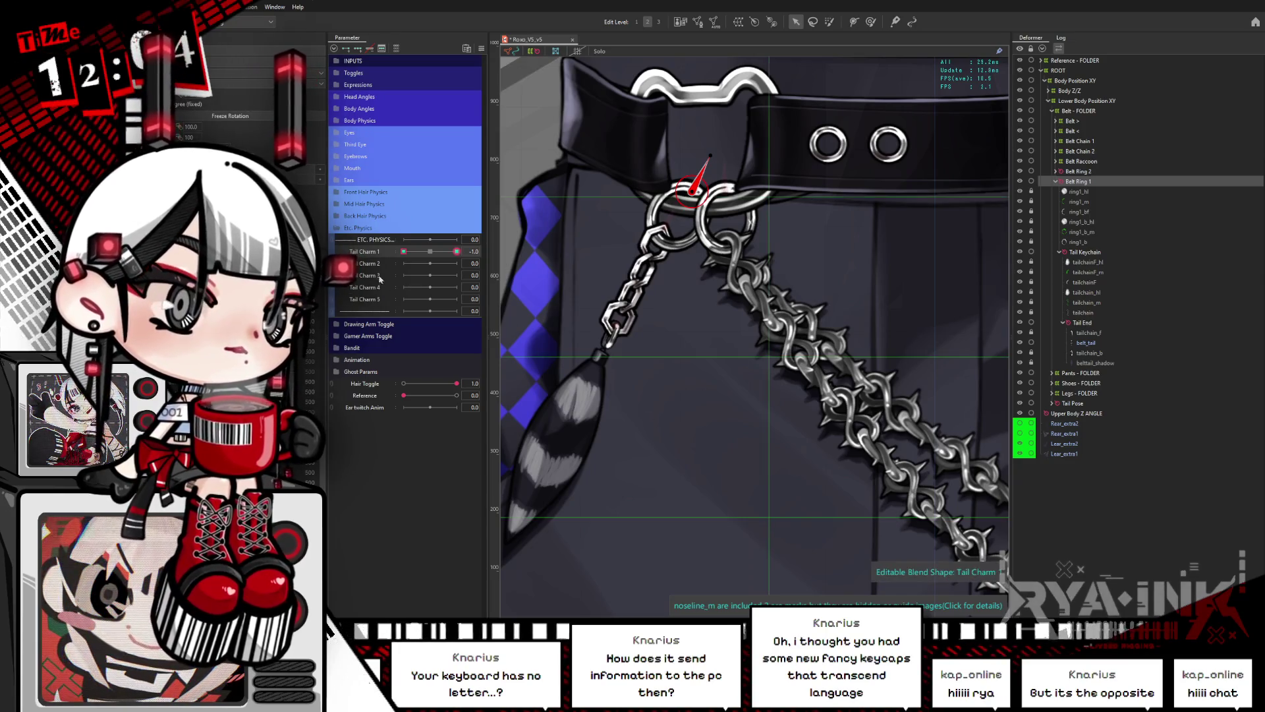
drag(403, 251, 428, 253)
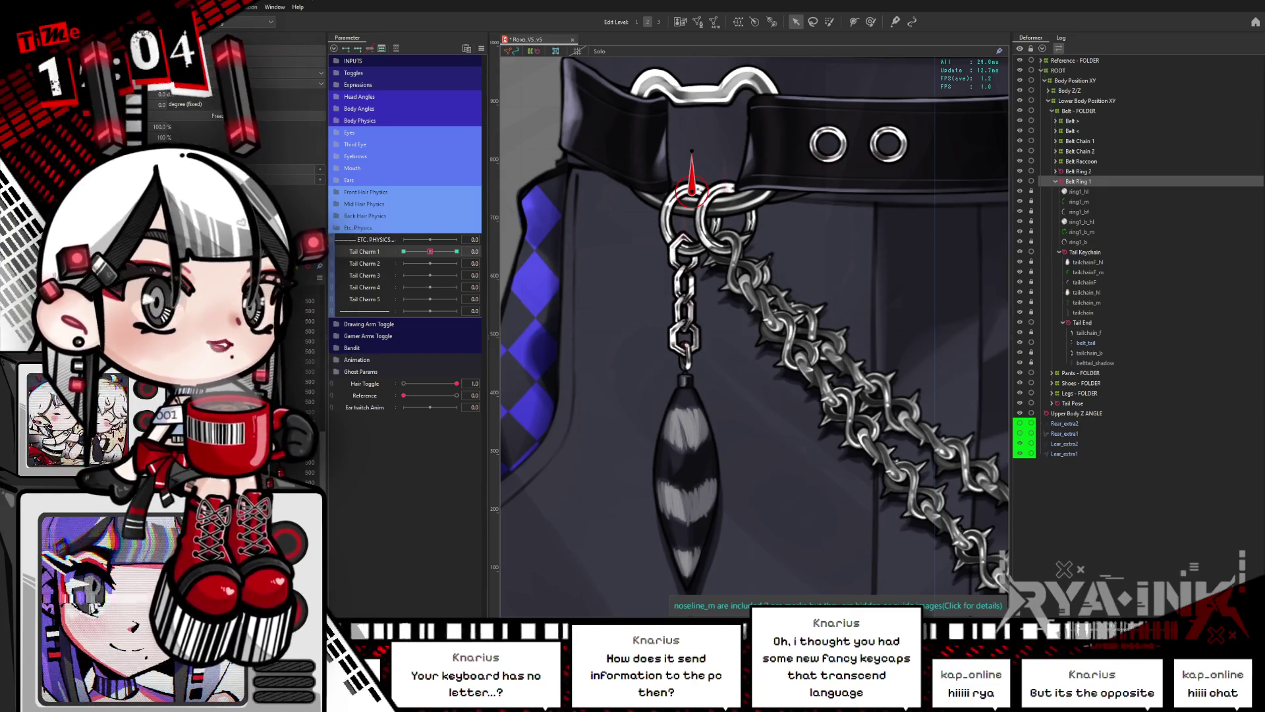
drag(441, 254, 429, 253)
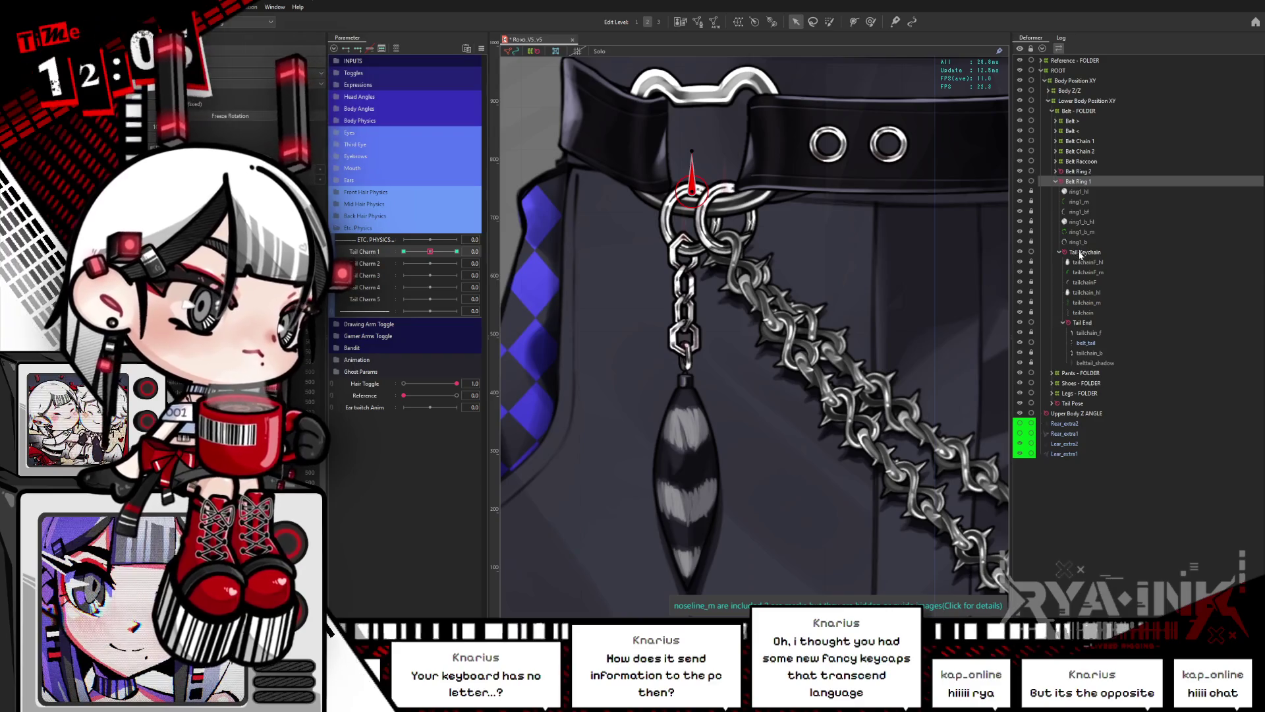
Step: Add three Tail Charm 2 keys to Tail Keychain and rotate it left at -1 and right at +1
click(638, 190)
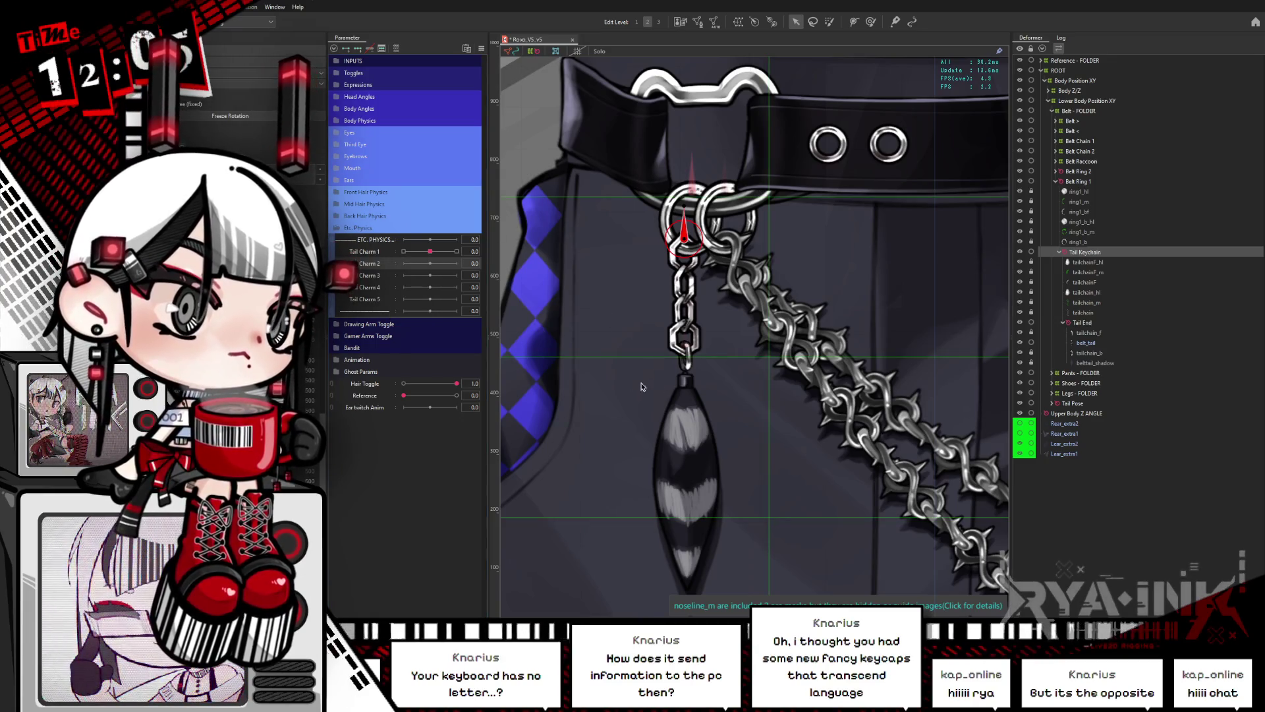
click(379, 263)
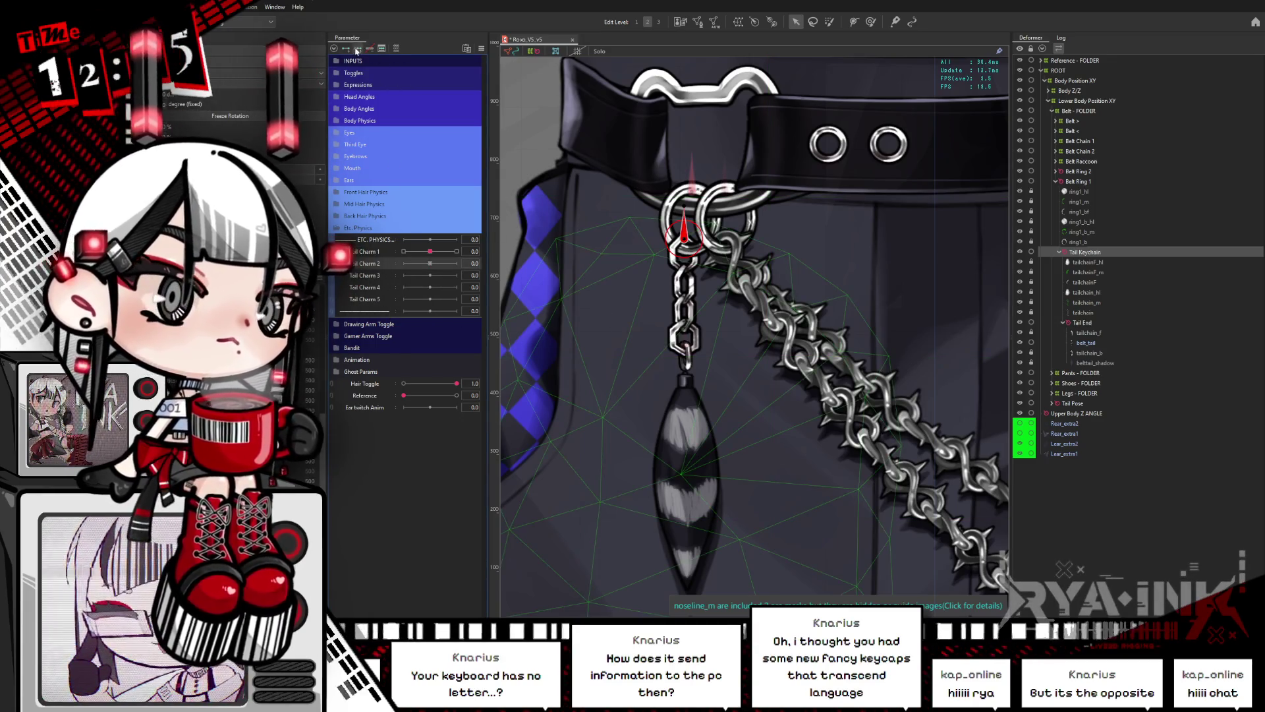
mouse_move(686, 203)
mouse_down()
mouse_move(714, 215)
mouse_move(697, 213)
mouse_up()
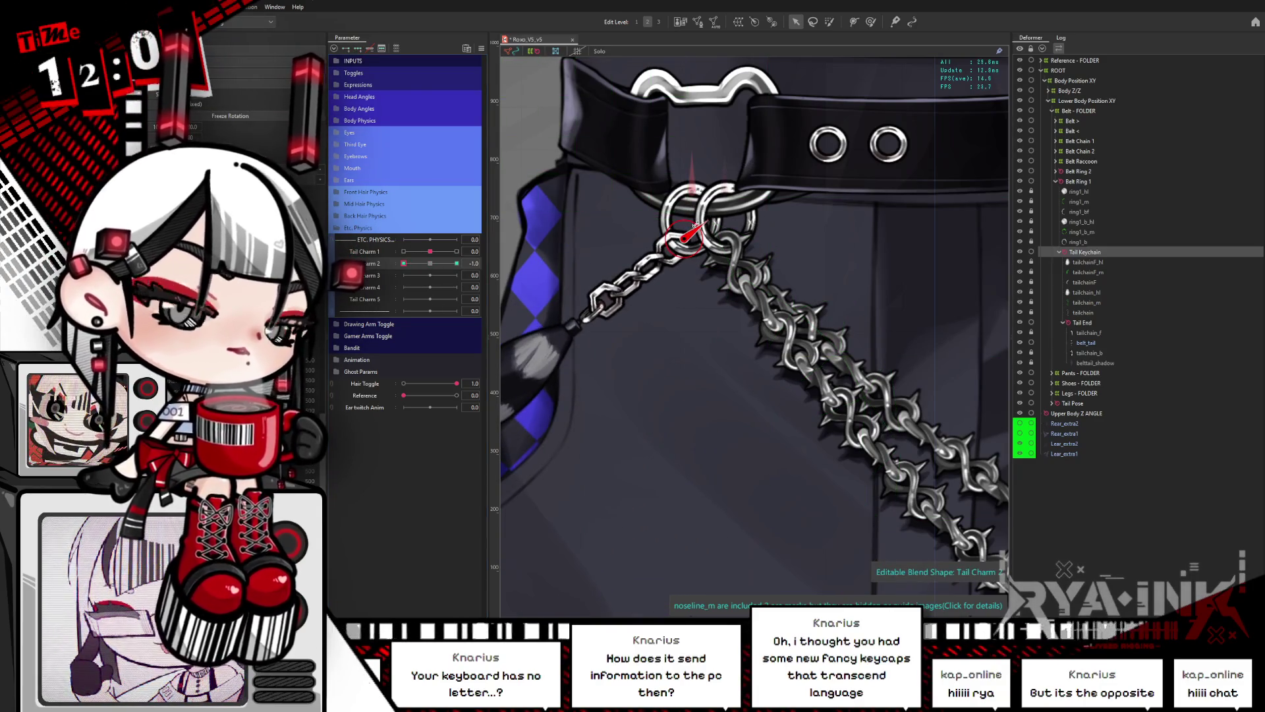
click(456, 263)
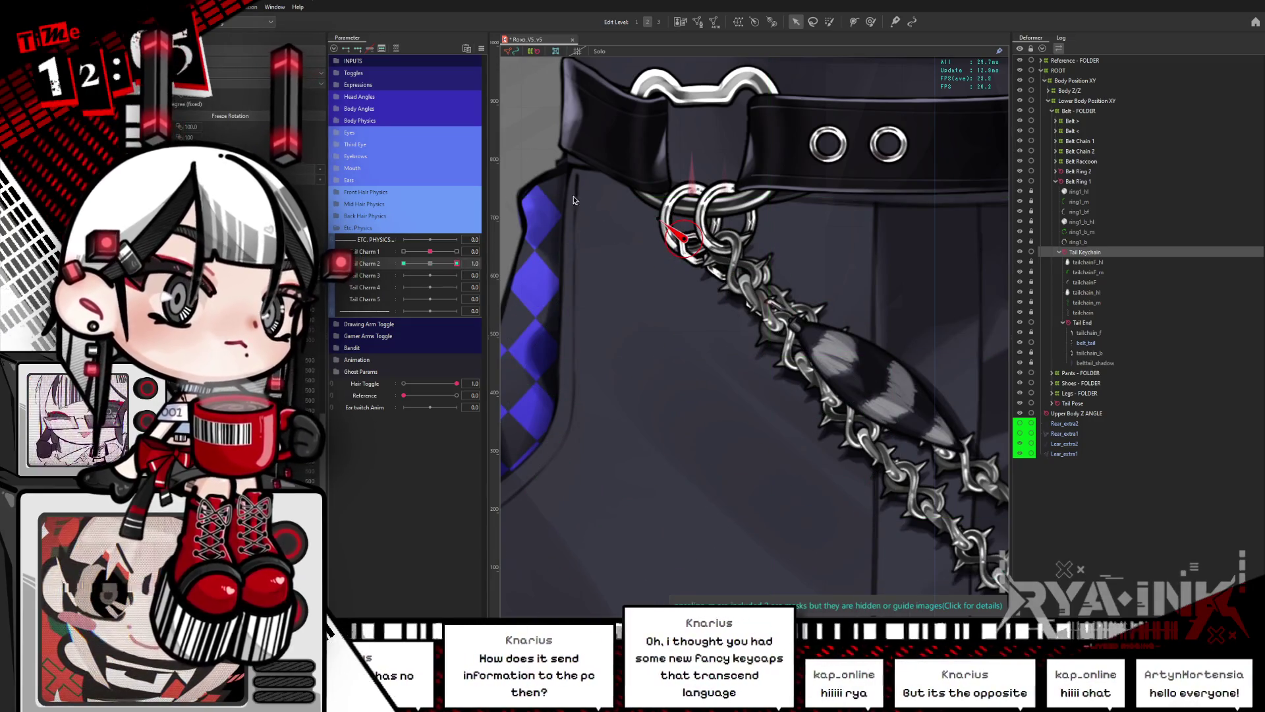
click(624, 256)
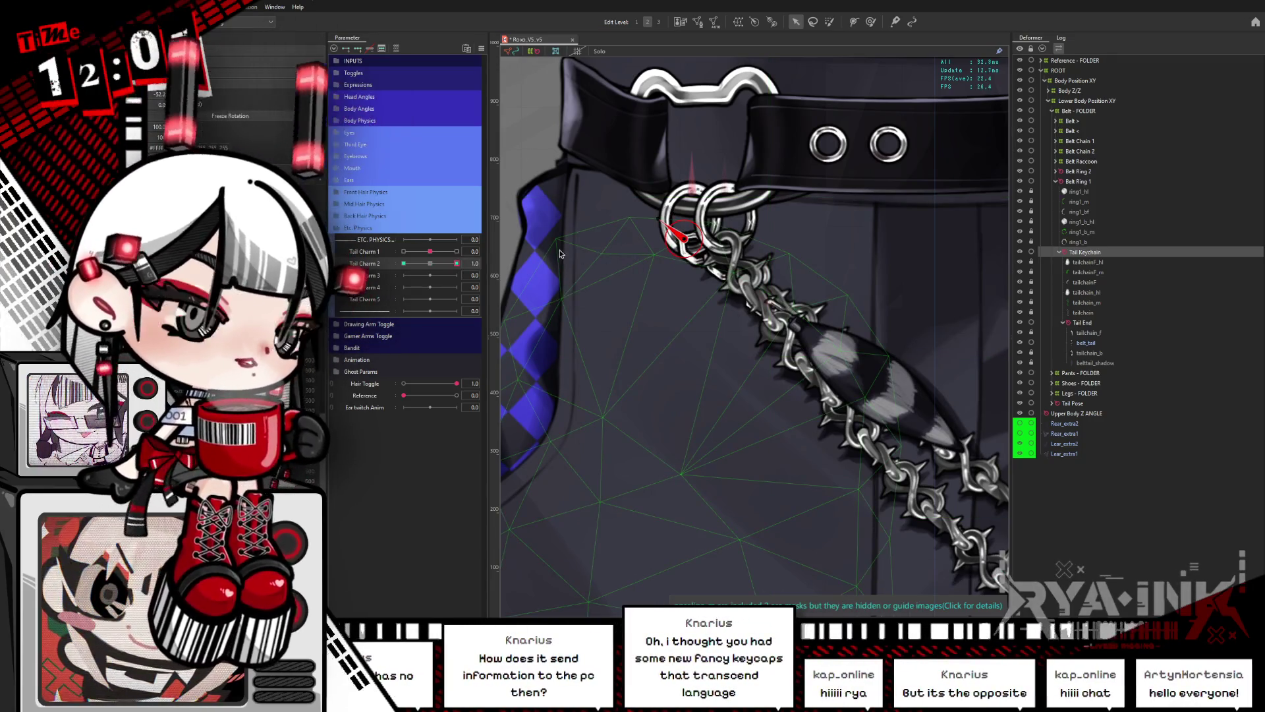
click(675, 235)
Step: Hide the selection outline and scrub Tail Charm 2 to preview the charm swinging
drag(430, 265, 455, 263)
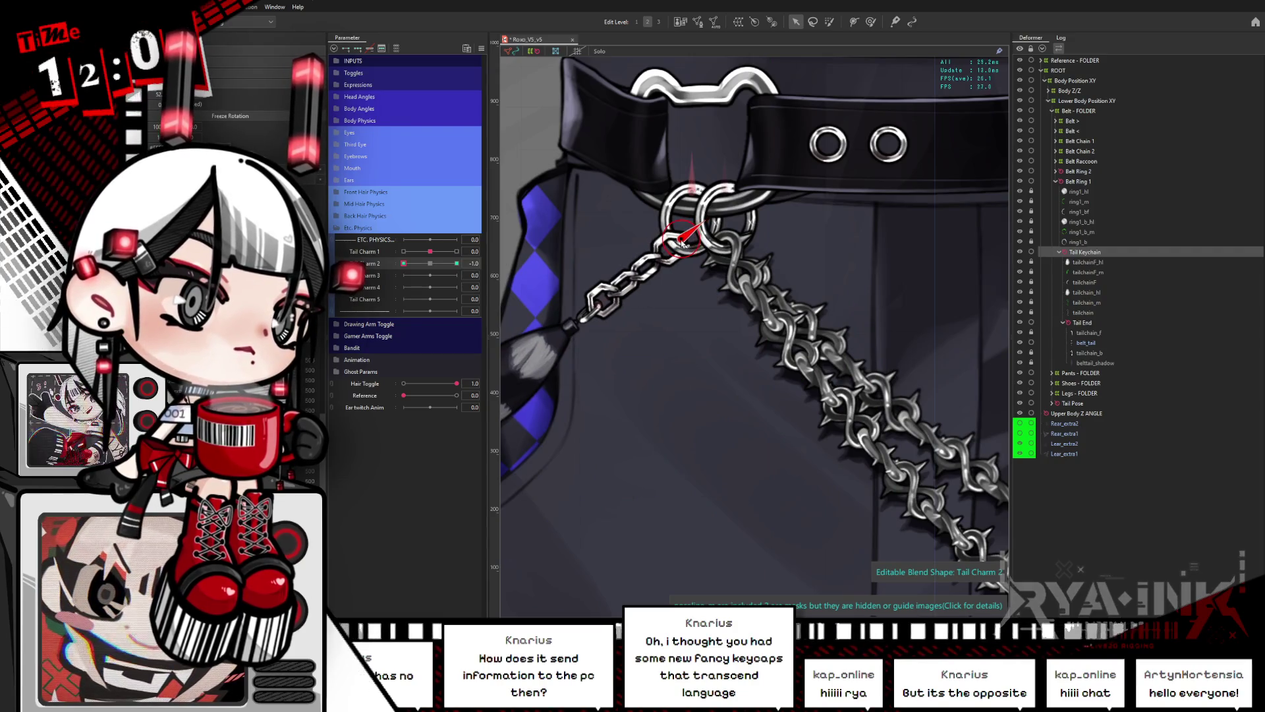
key(ctrl+h)
click(374, 263)
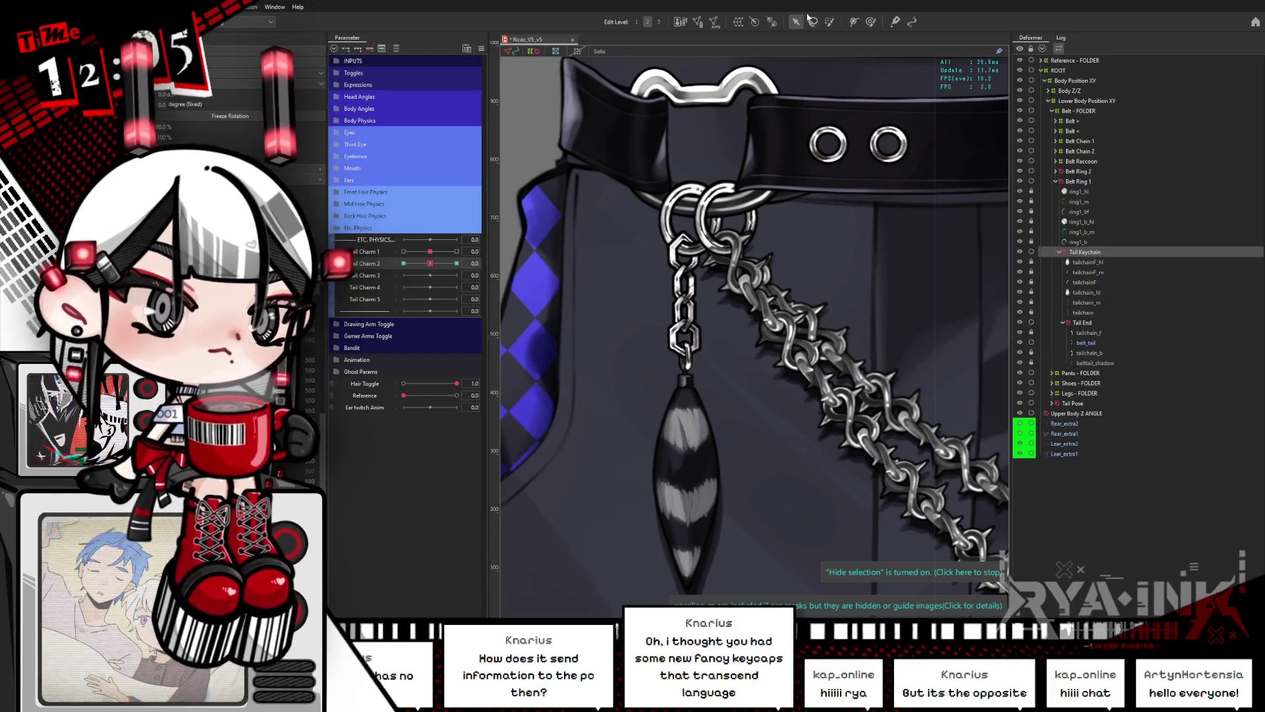
drag(430, 264, 437, 265)
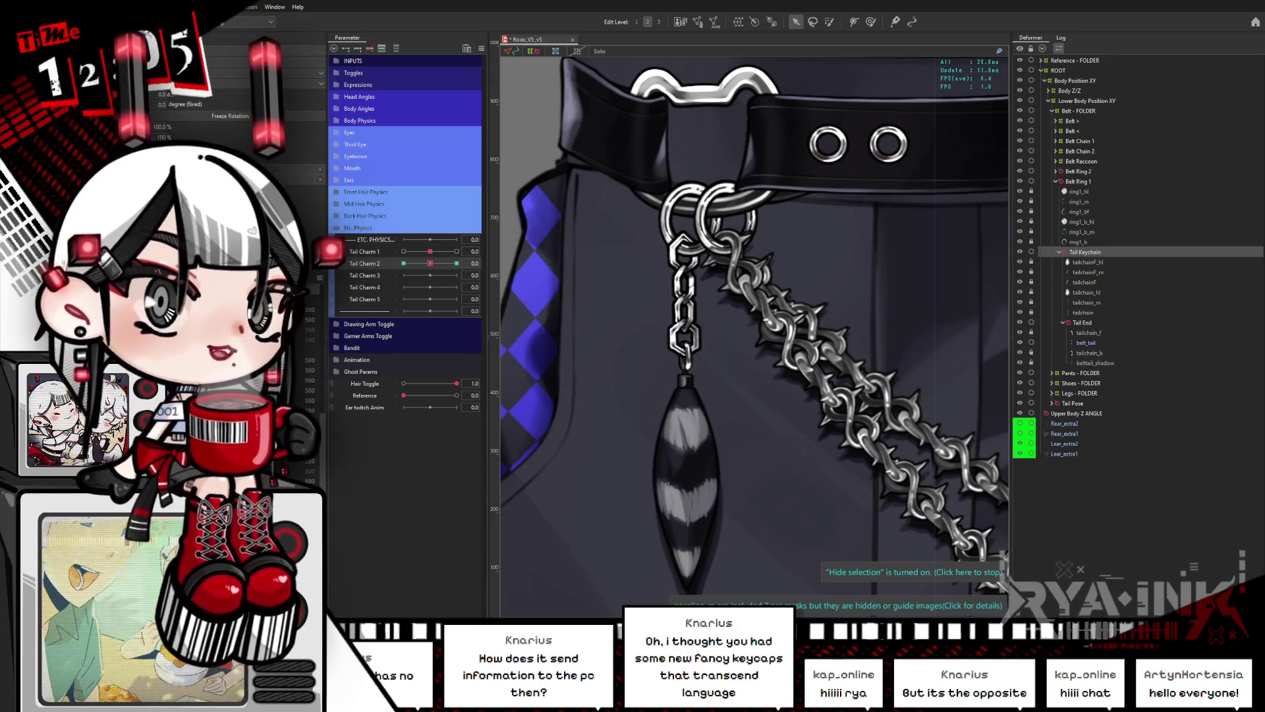
Step: Multi-select the tailchain, tailchain_m and tailchainF meshes of the upper and lower chain links
click(1091, 324)
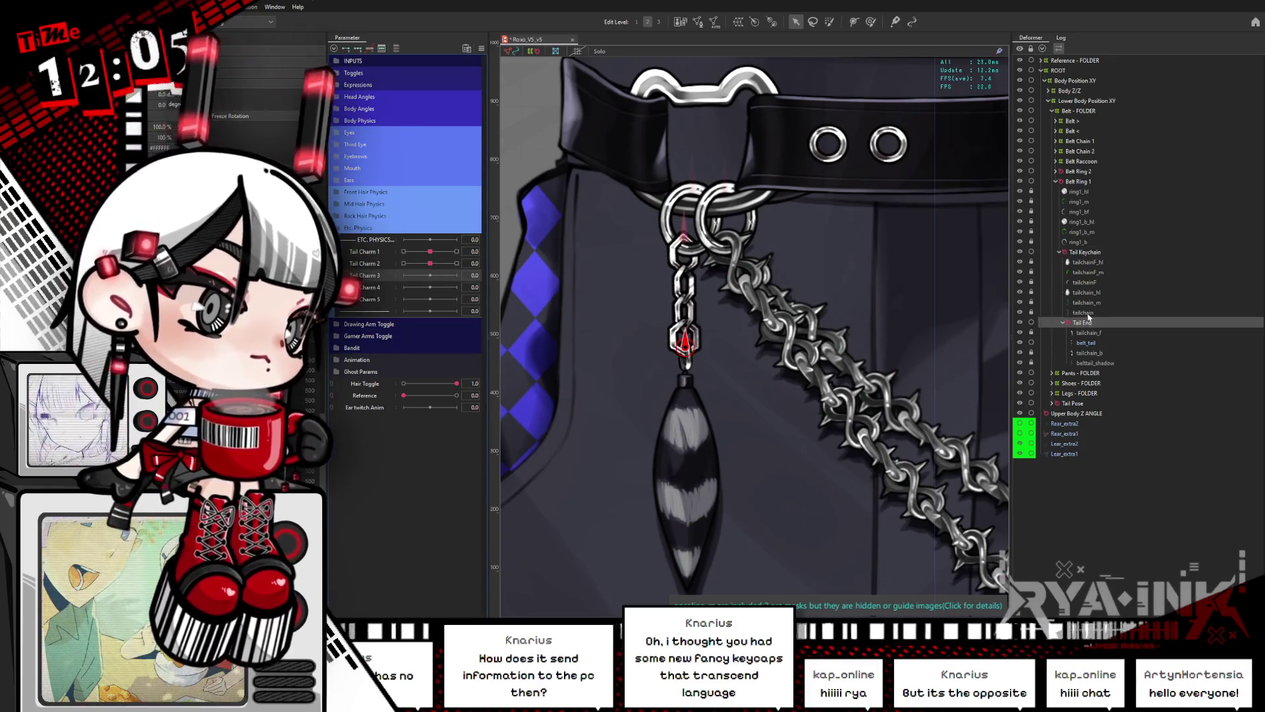
click(1087, 311)
click(1092, 303)
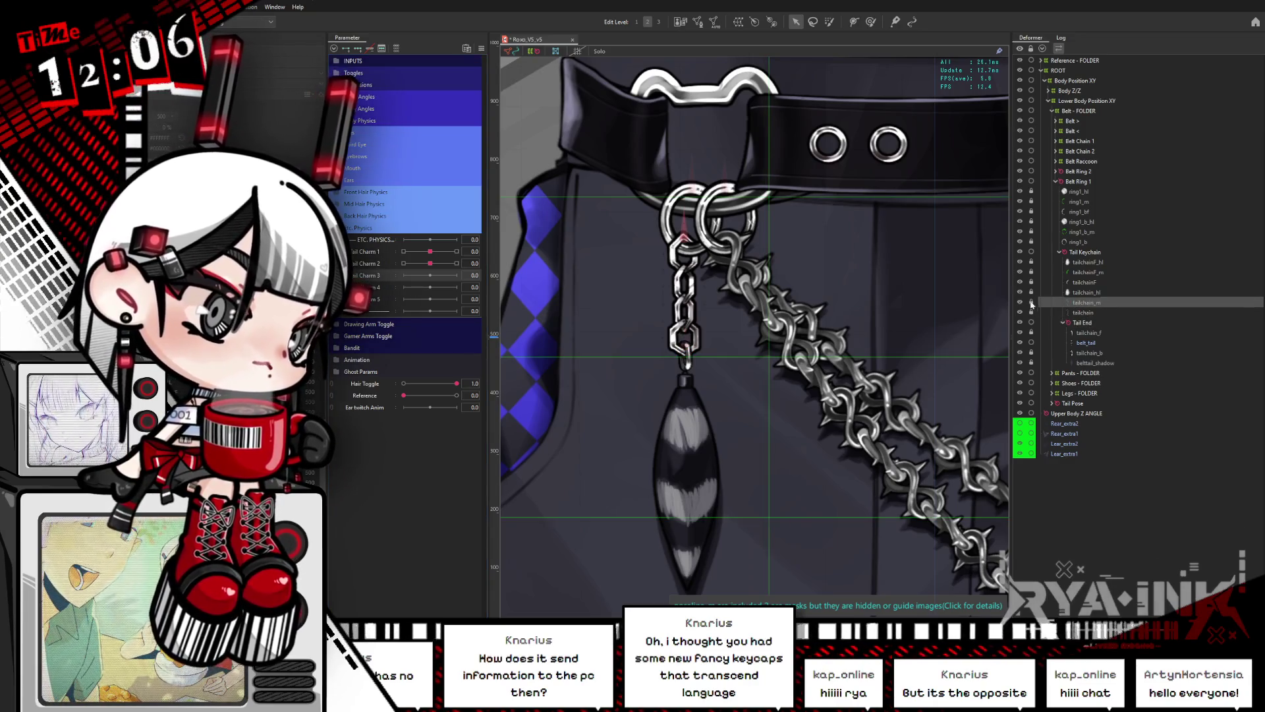
click(1083, 283)
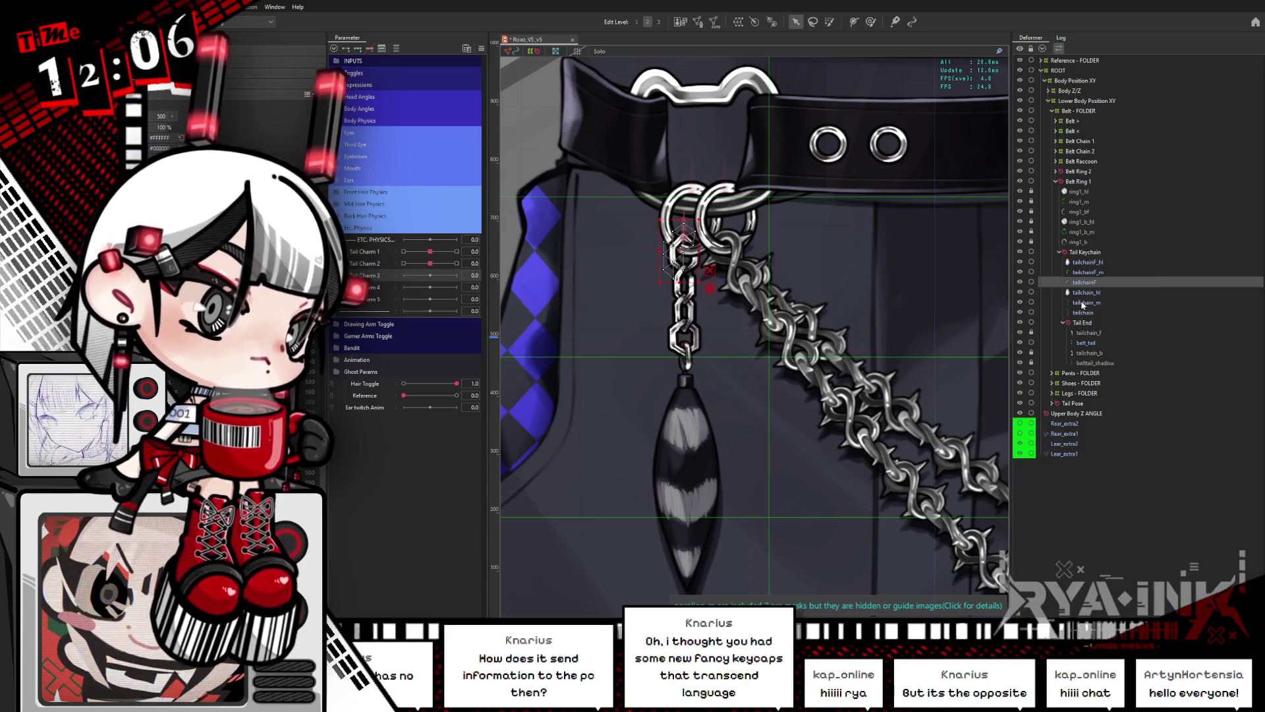
click(1083, 303)
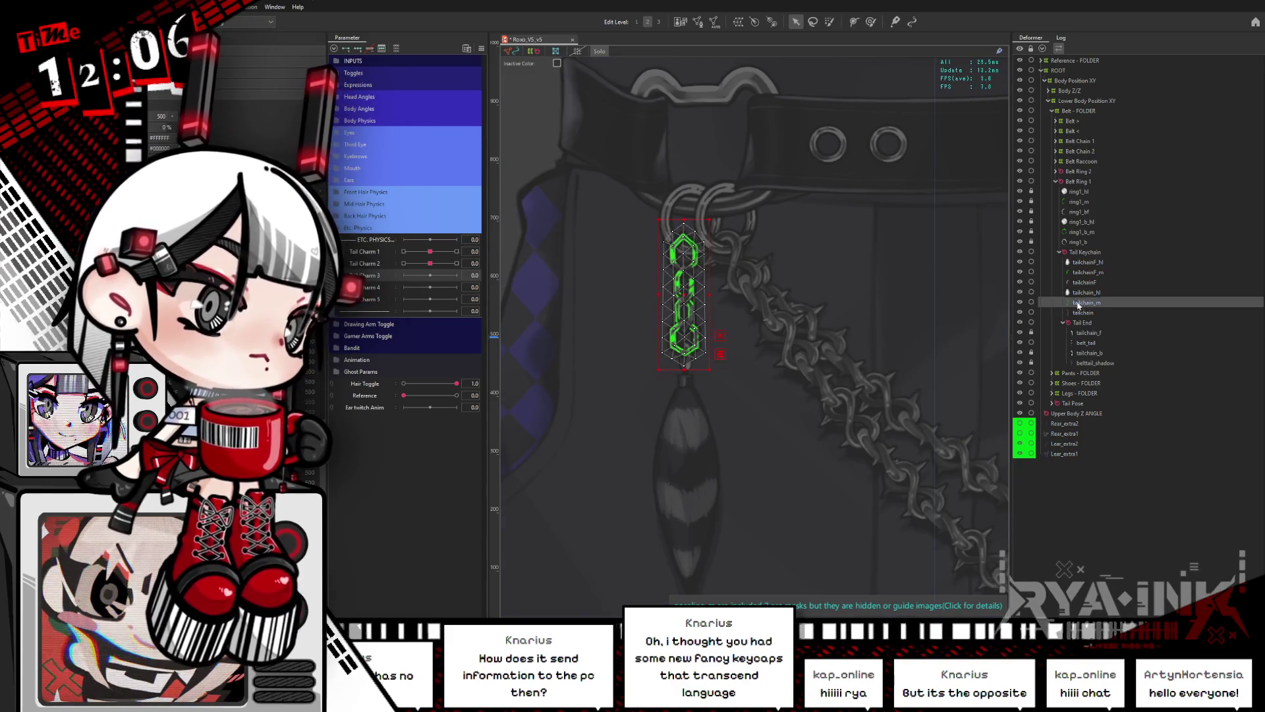
ctrl+click(1057, 283)
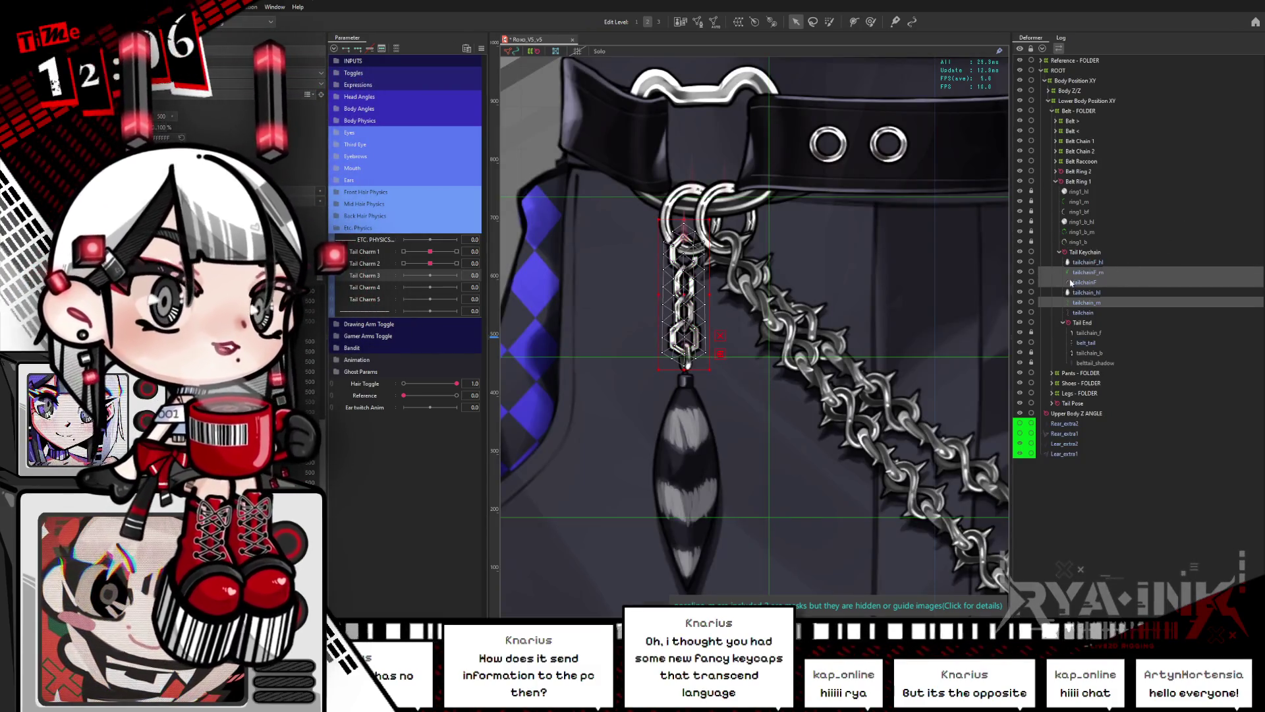
click(1090, 314)
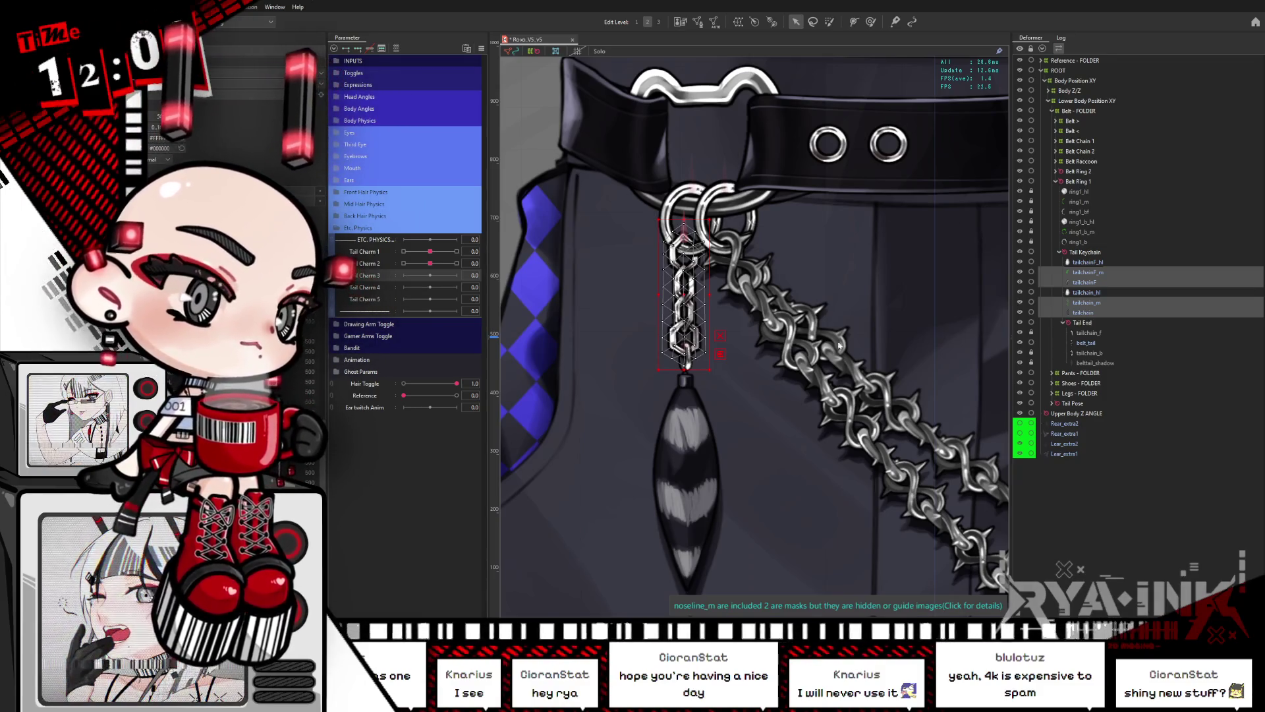
Step: Create the Chain X1 warp deformer around the chain meshes and enlarge it slightly wider and taller
key(Return)
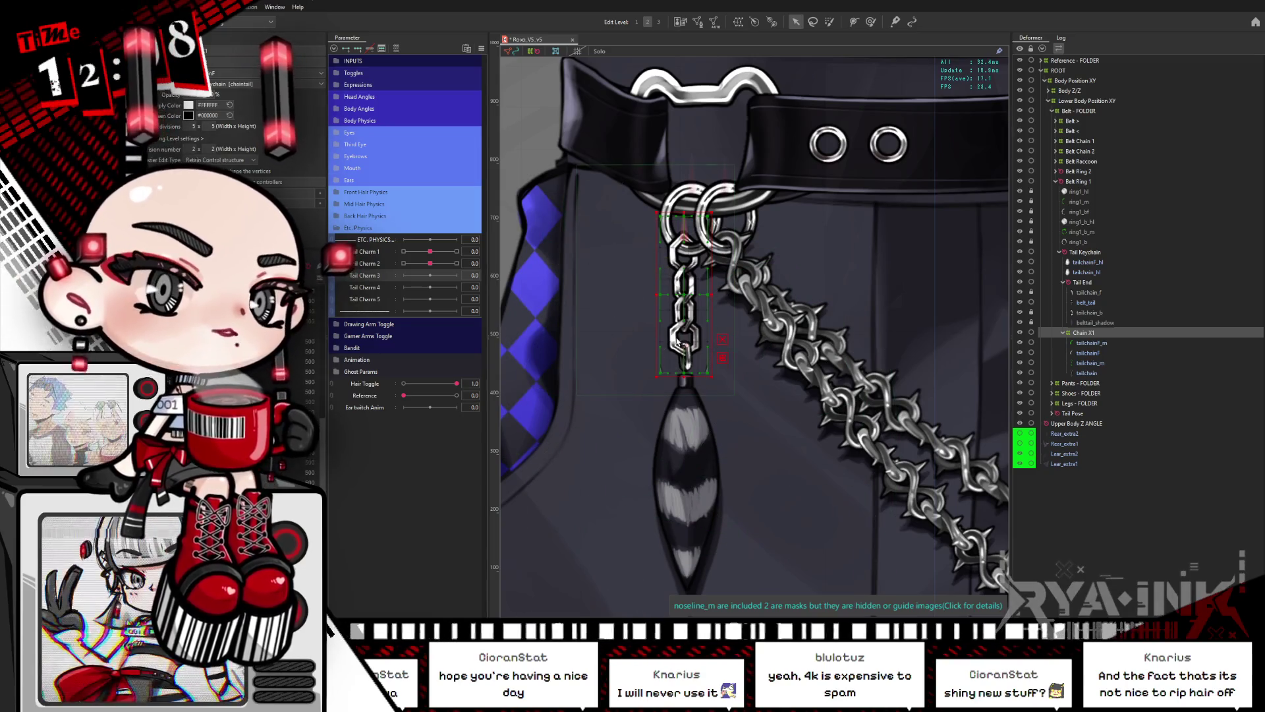
drag(711, 293, 741, 297)
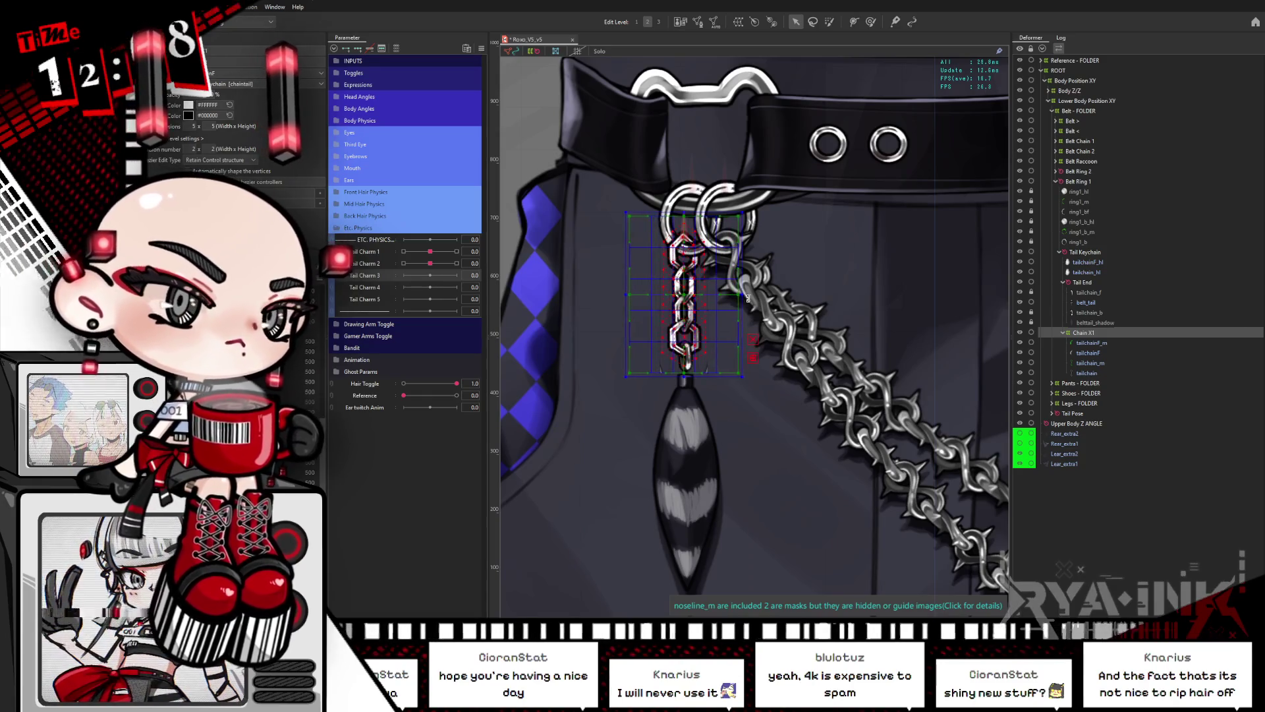
drag(685, 215, 686, 204)
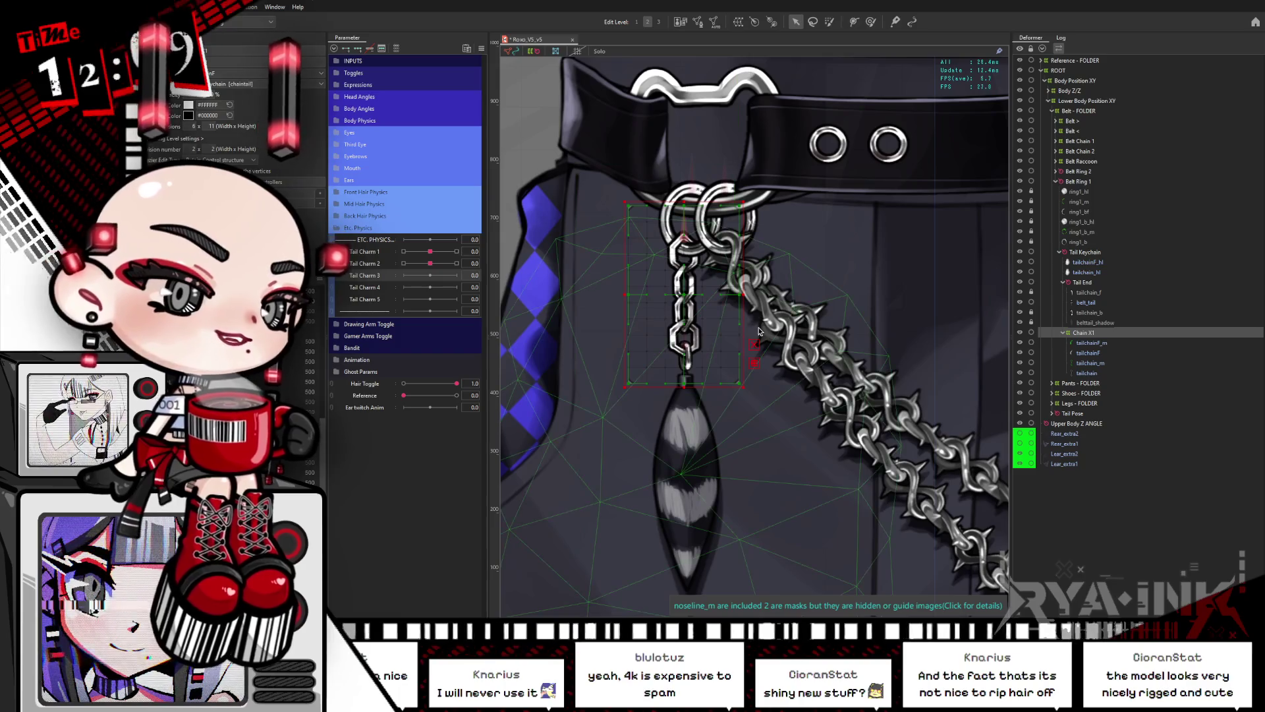
click(428, 262)
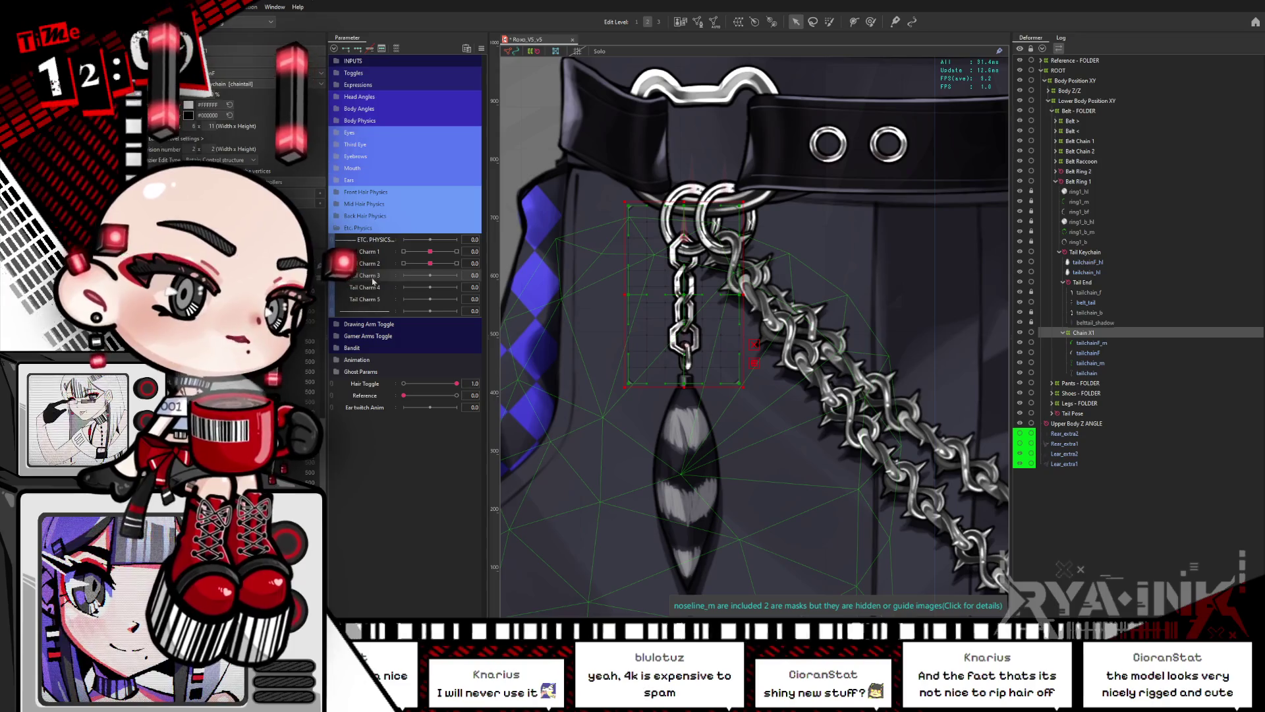
drag(430, 275, 417, 278)
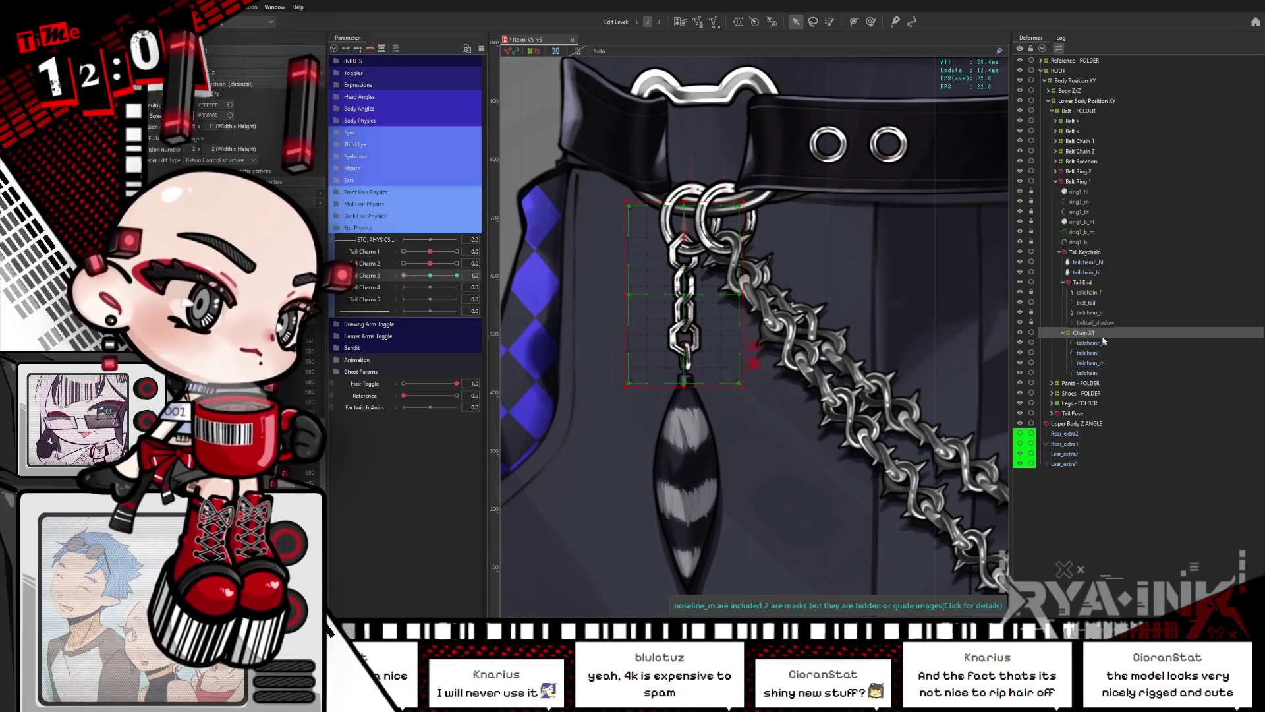
Step: Nest the Tail End deformer inside Chain X1 and push Tail Charm 3 to -1.0
drag(1082, 283, 1082, 340)
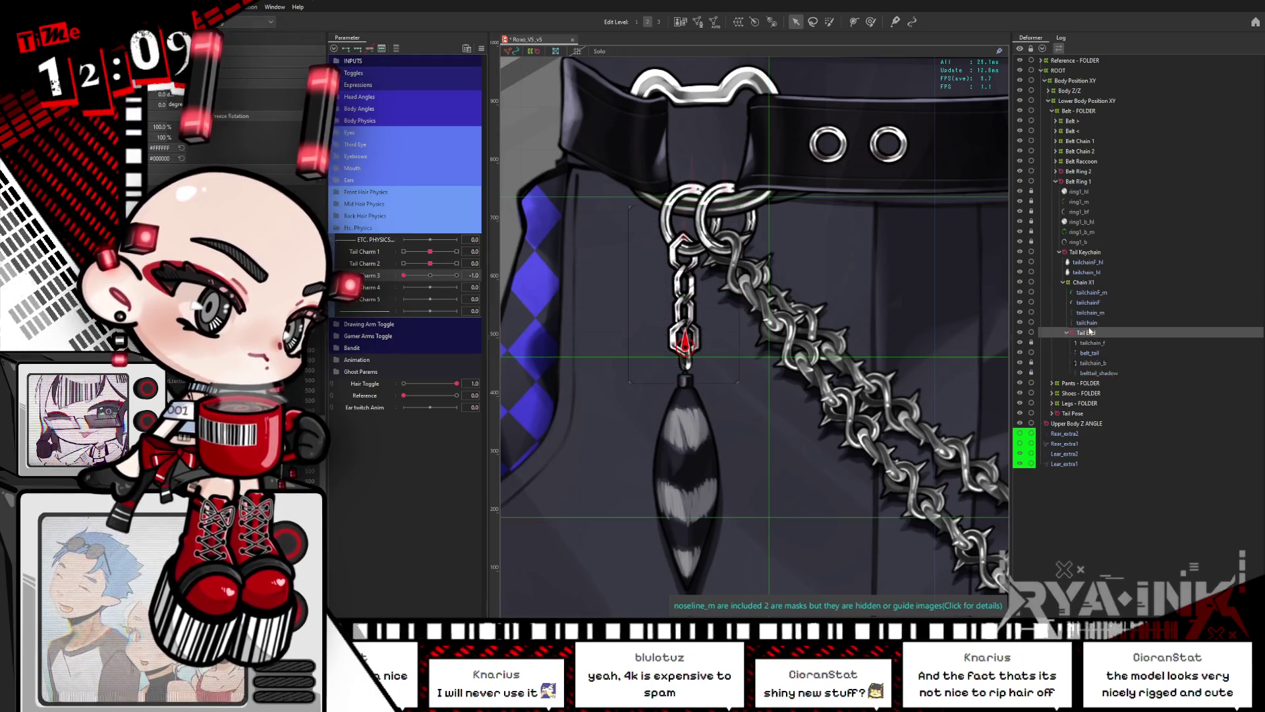
click(1083, 283)
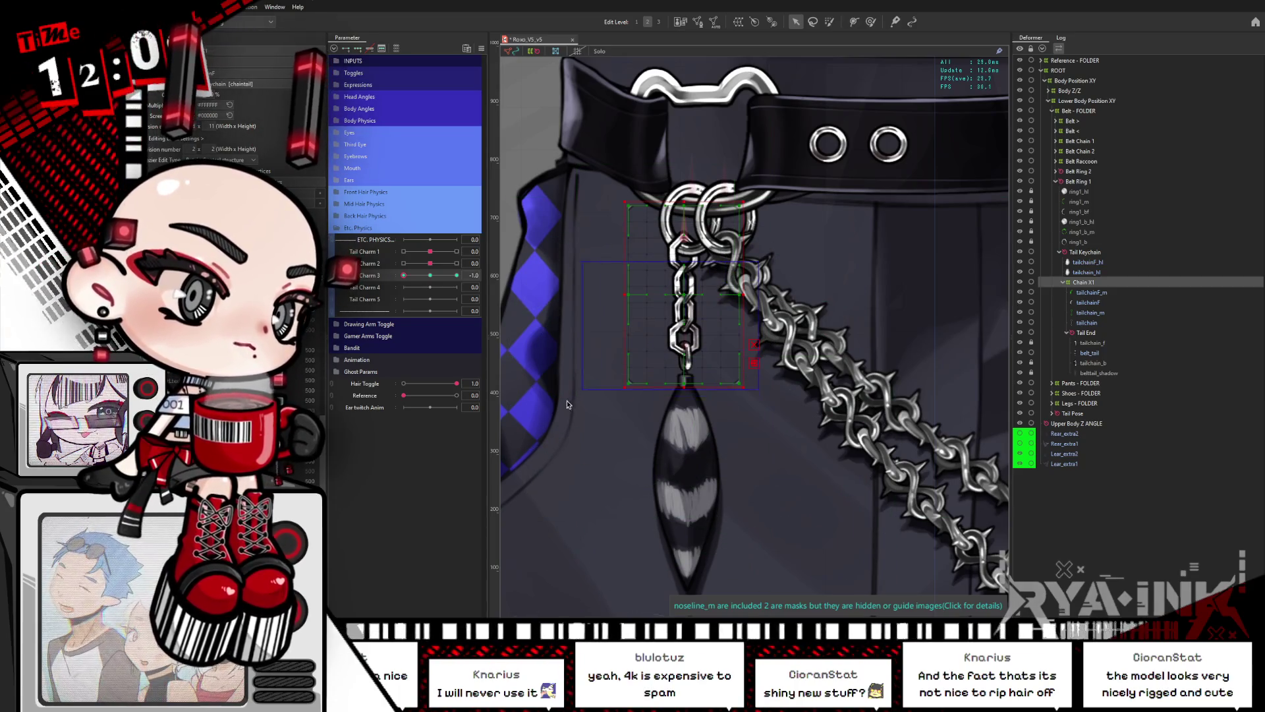
click(531, 403)
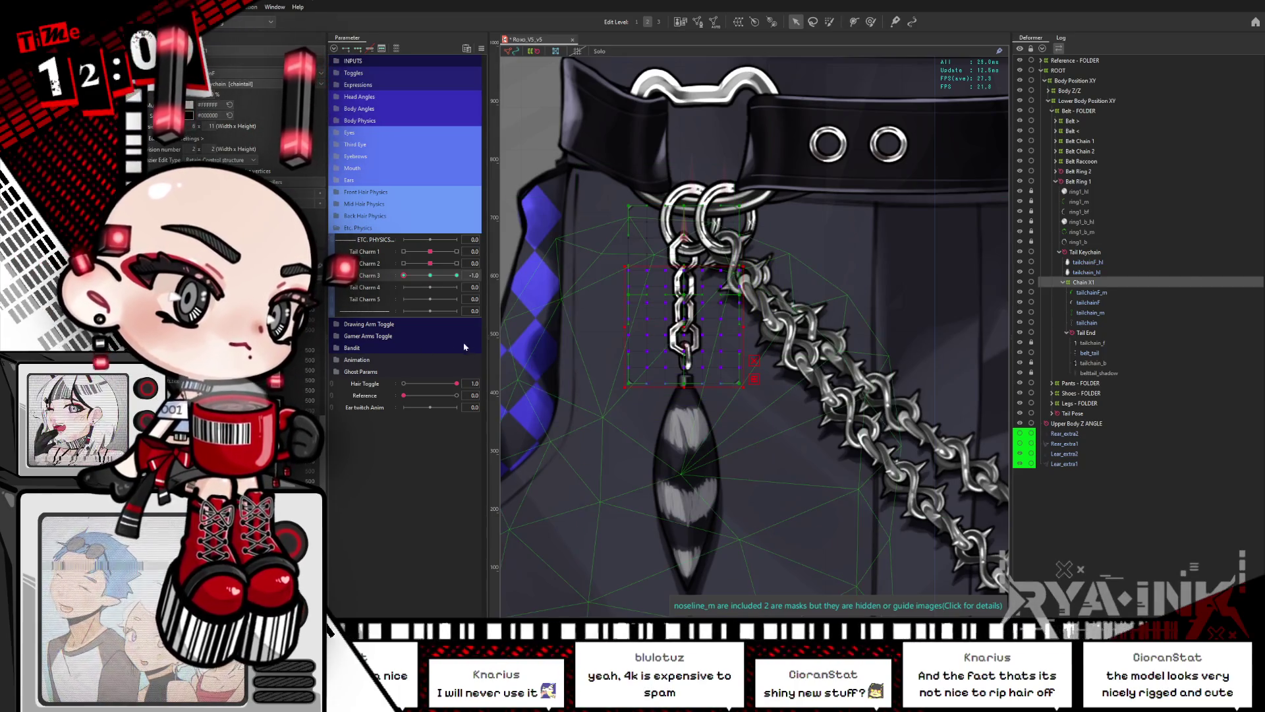
drag(432, 279, 404, 275)
click(698, 296)
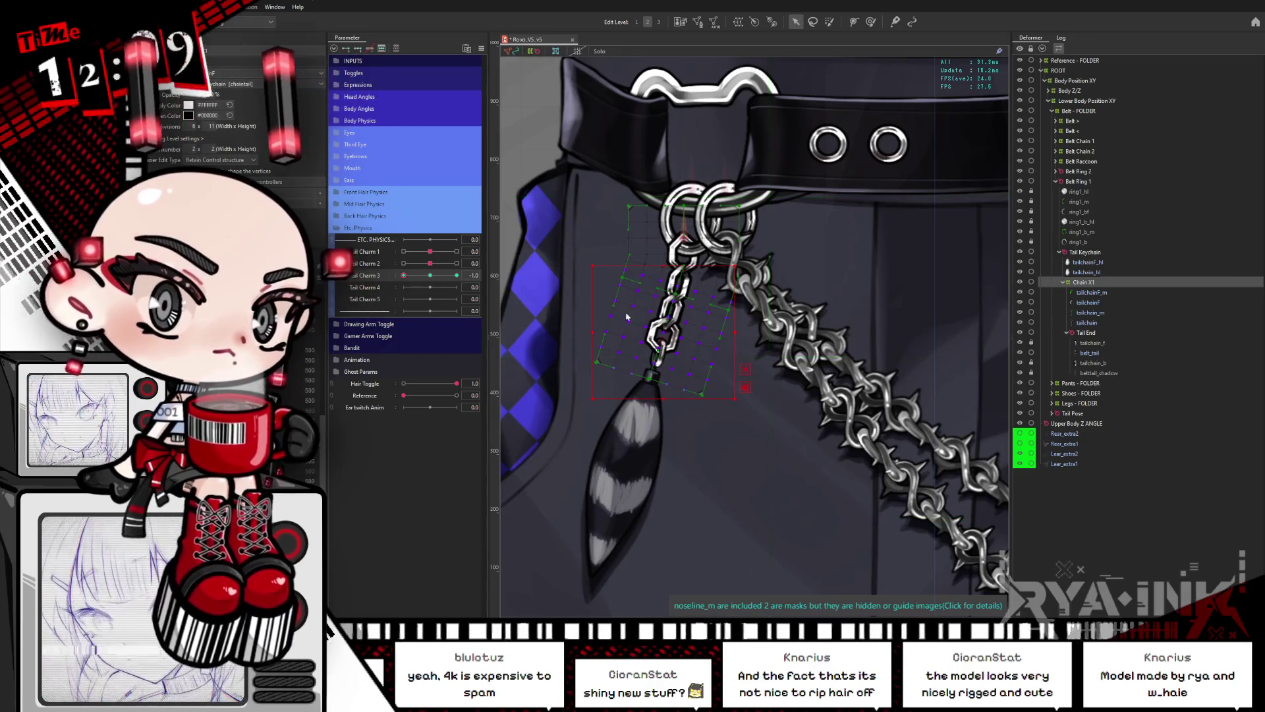
Step: Return Tail Charm 3 to 0.0 and scrub it to check the chain and charm swing left and back
drag(404, 275, 479, 283)
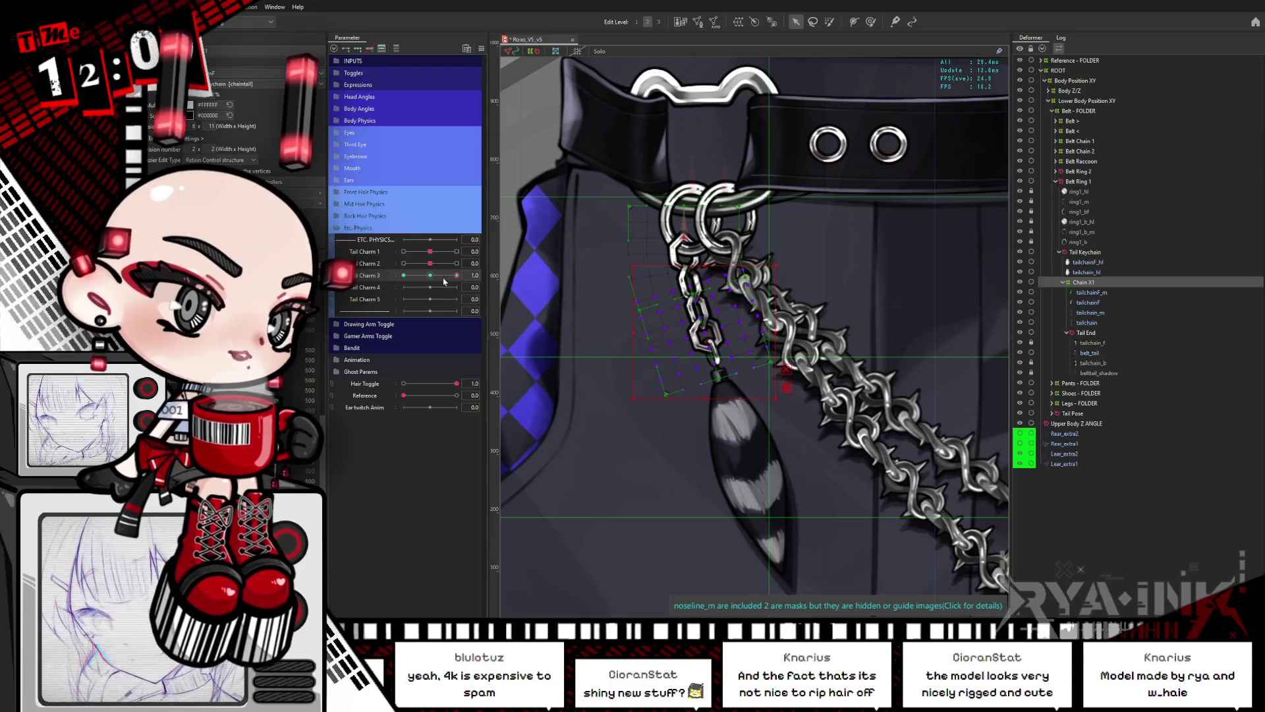
mouse_move(444, 282)
mouse_down()
mouse_move(430, 276)
mouse_move(708, 344)
mouse_up()
click(650, 355)
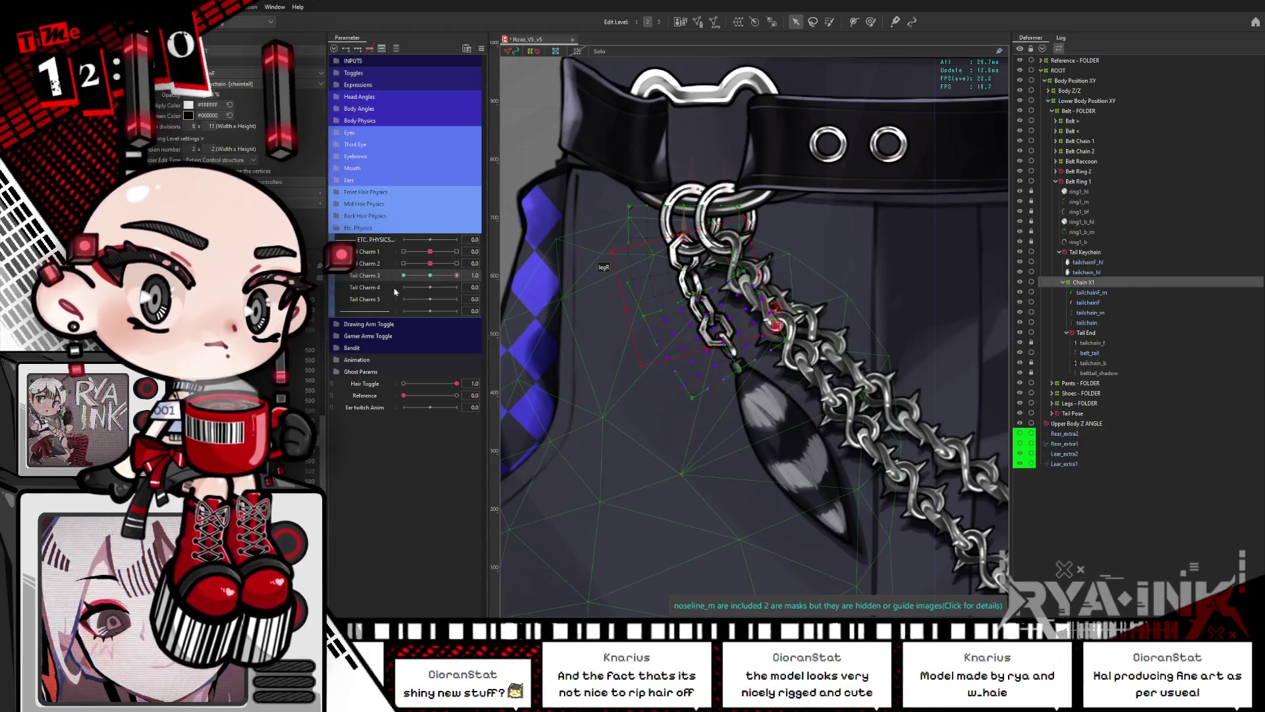
click(708, 370)
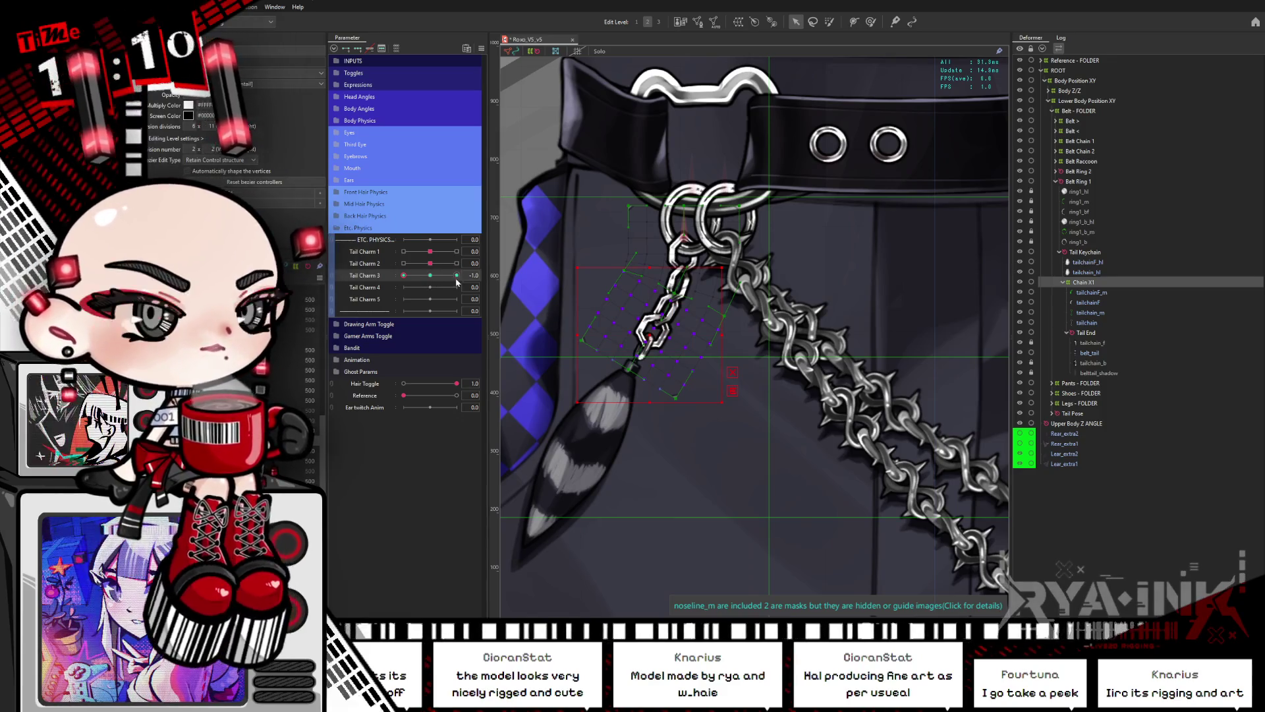
click(455, 281)
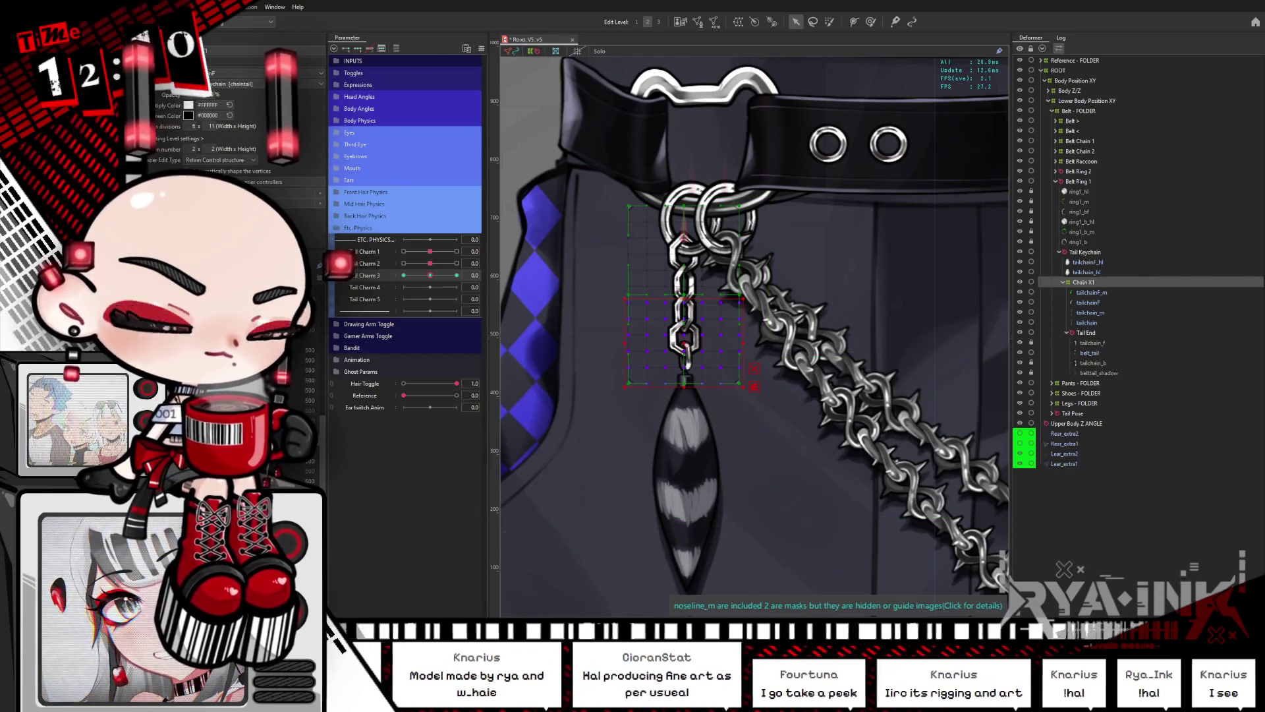
mouse_move(431, 275)
mouse_down()
mouse_move(405, 272)
mouse_move(435, 284)
mouse_up()
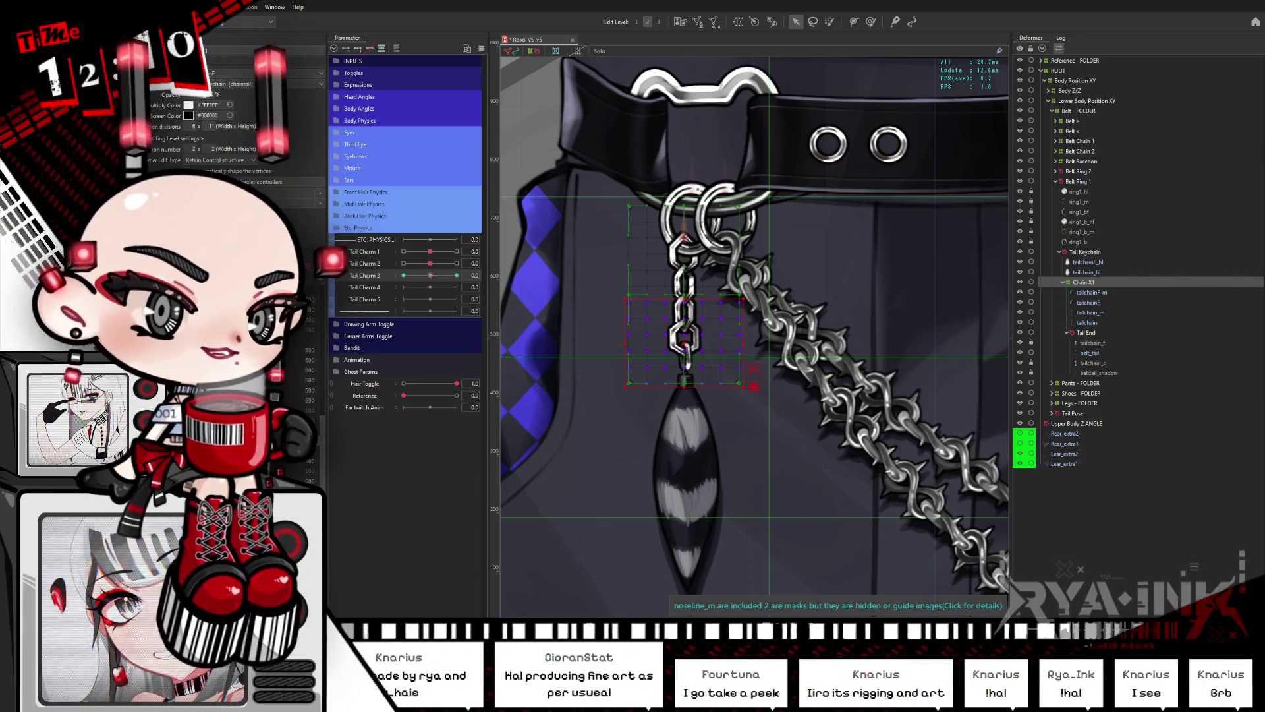
Step: Create a second Chain X1 warp deformer in the tail keychain hierarchy
click(1093, 284)
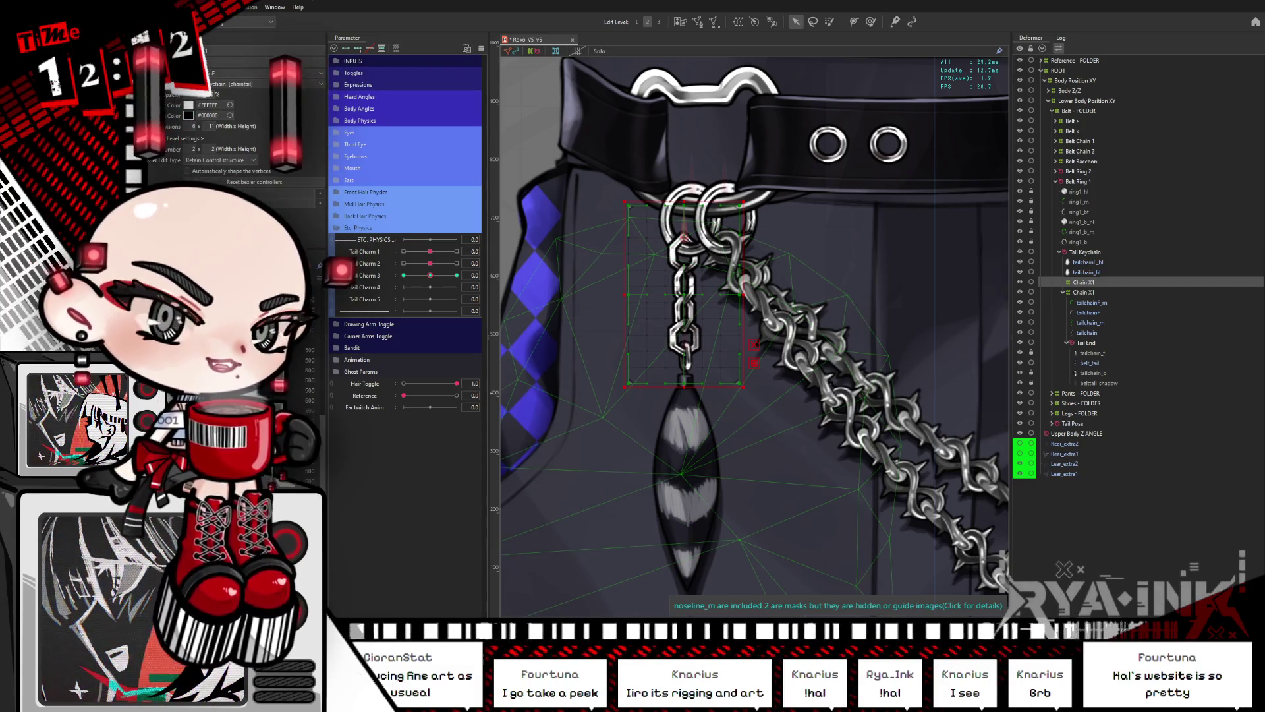
Step: Nest the inner Chain X1 under the outer Chain X1 and set Tail Charm 4 to its -1.0 key
drag(430, 275, 417, 286)
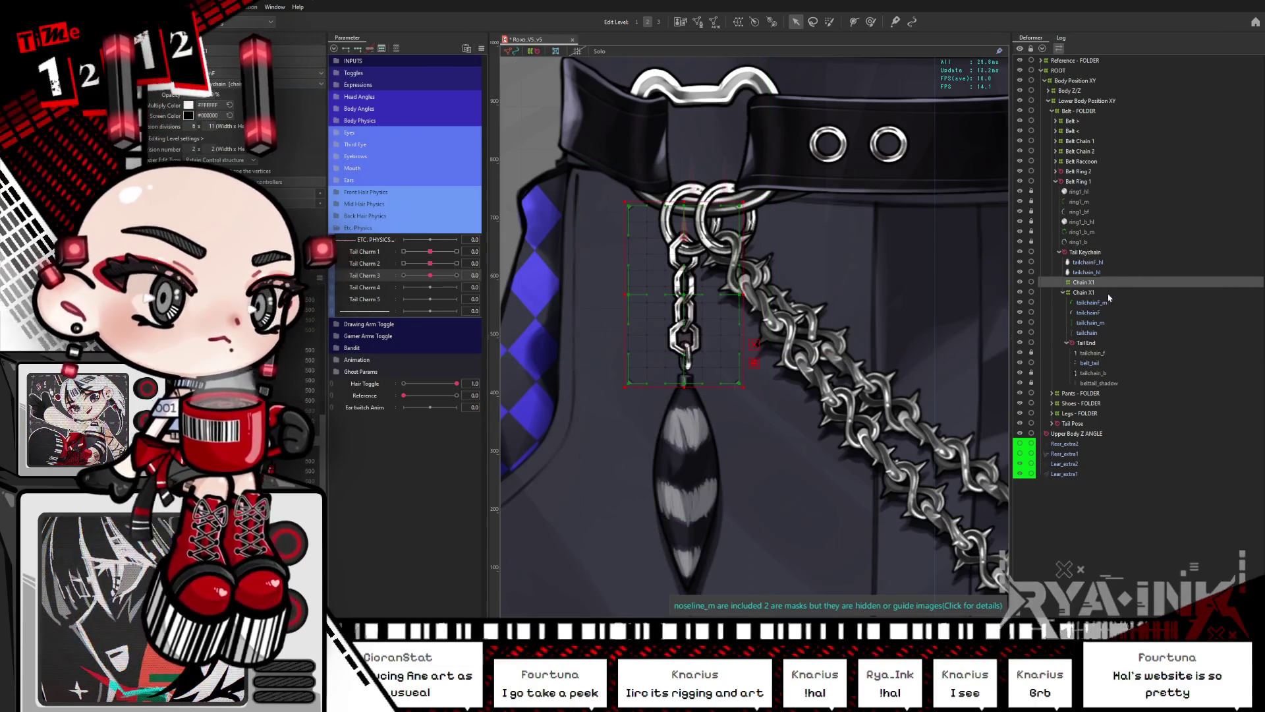
drag(1078, 282, 1082, 301)
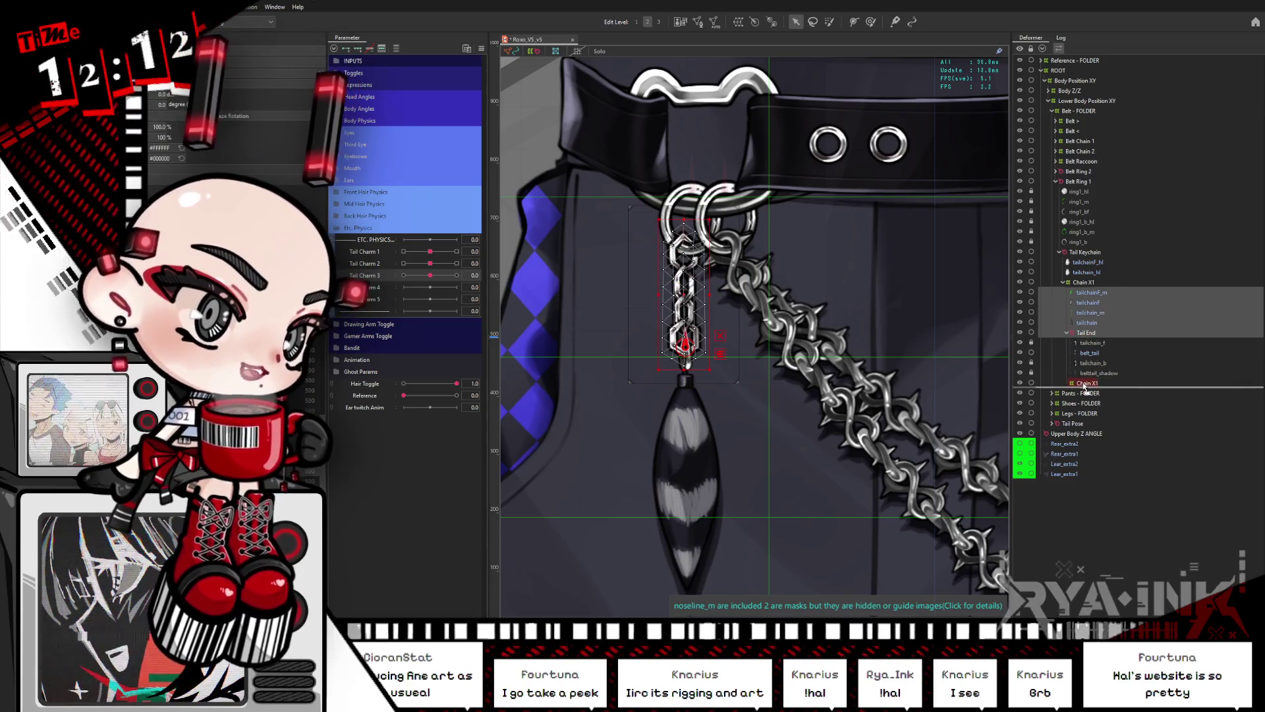
drag(1082, 334, 1106, 301)
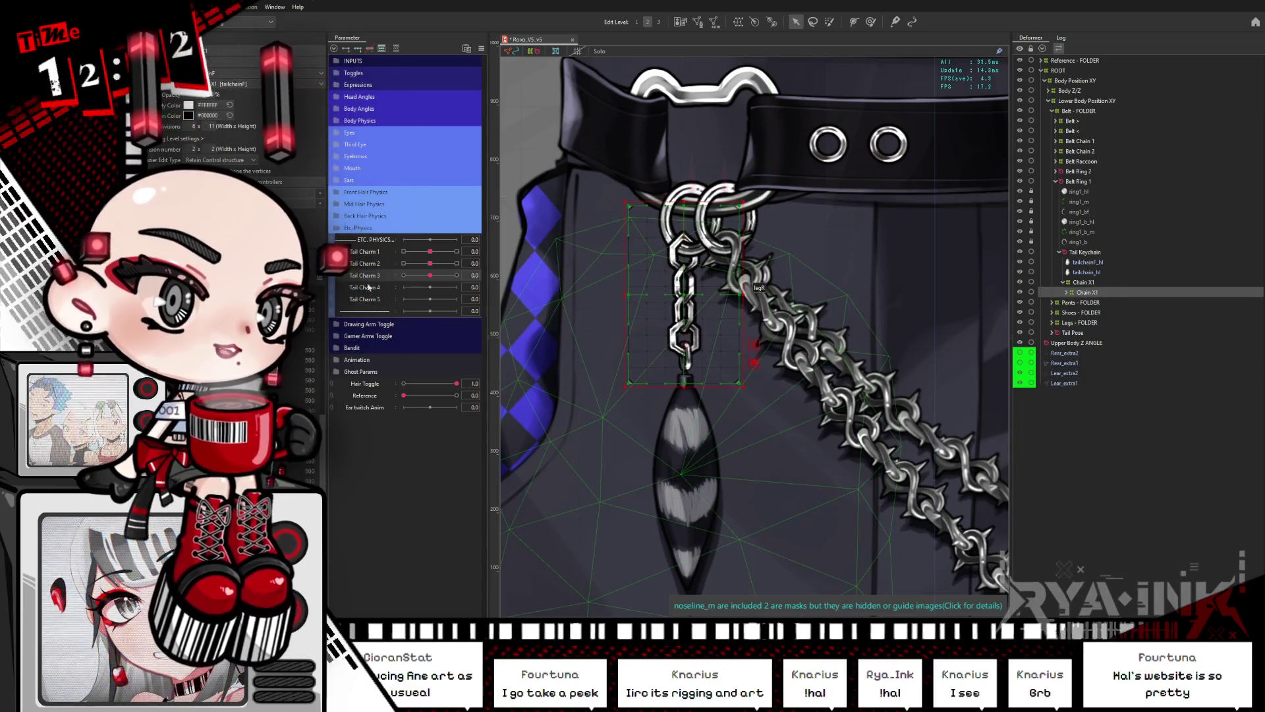
click(361, 51)
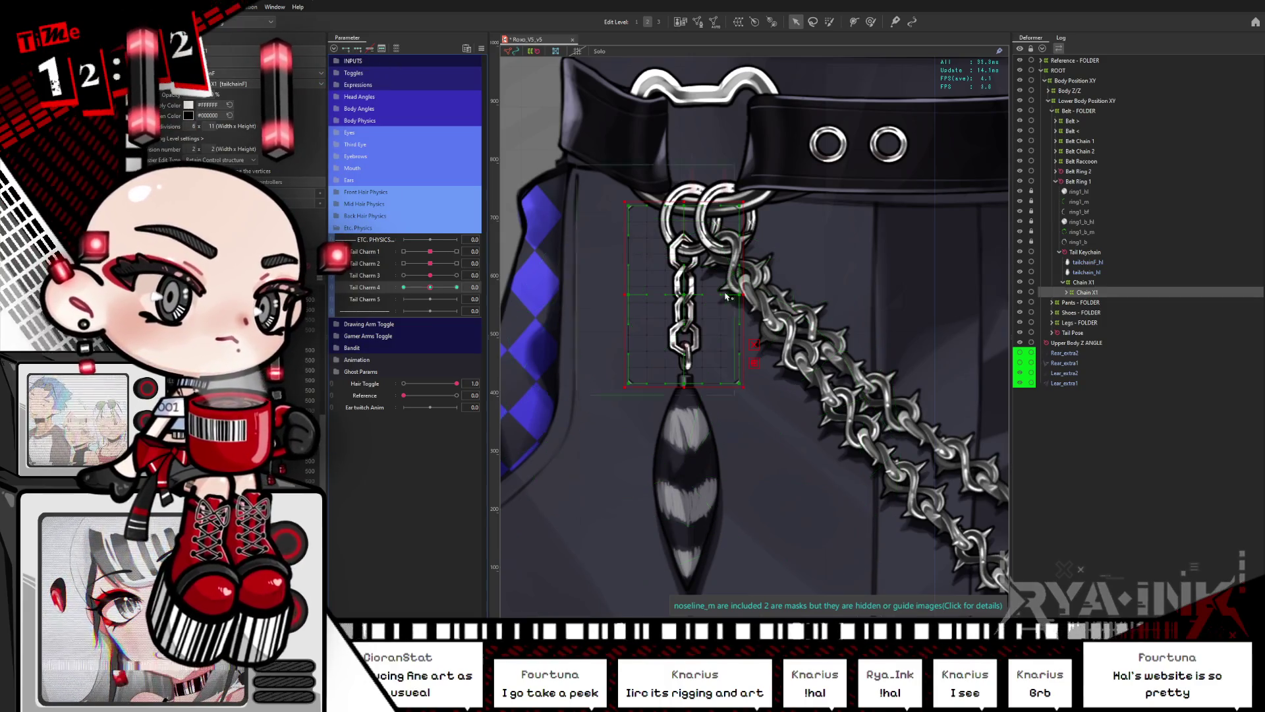
click(404, 286)
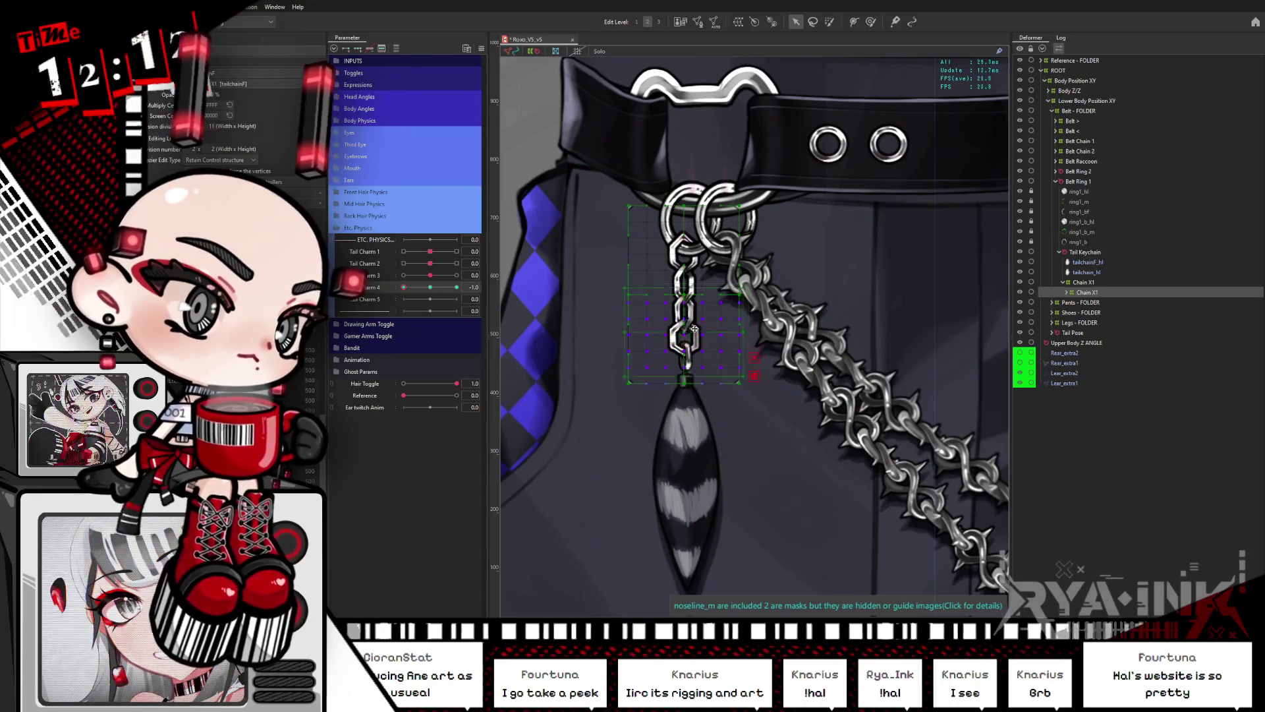
Step: Rotate the inner chain deformer grid so the charm swings left at Tail Charm 4 = -1
drag(740, 299, 734, 313)
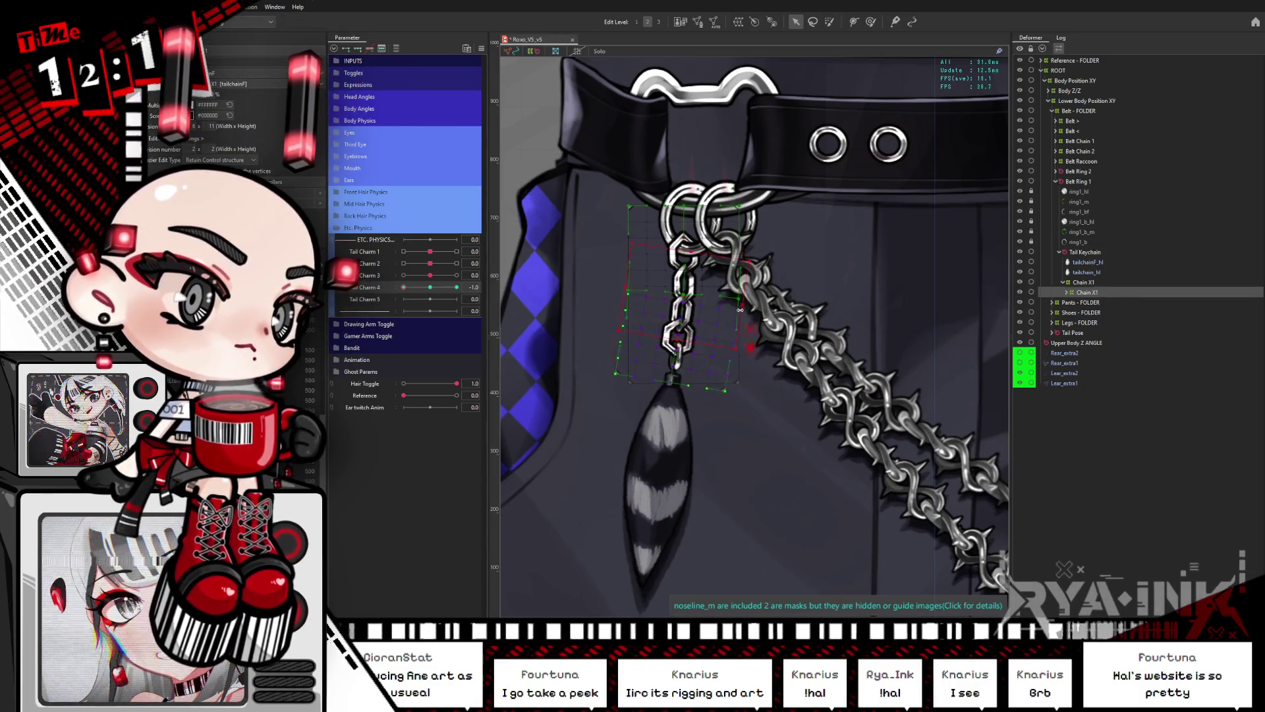
click(429, 286)
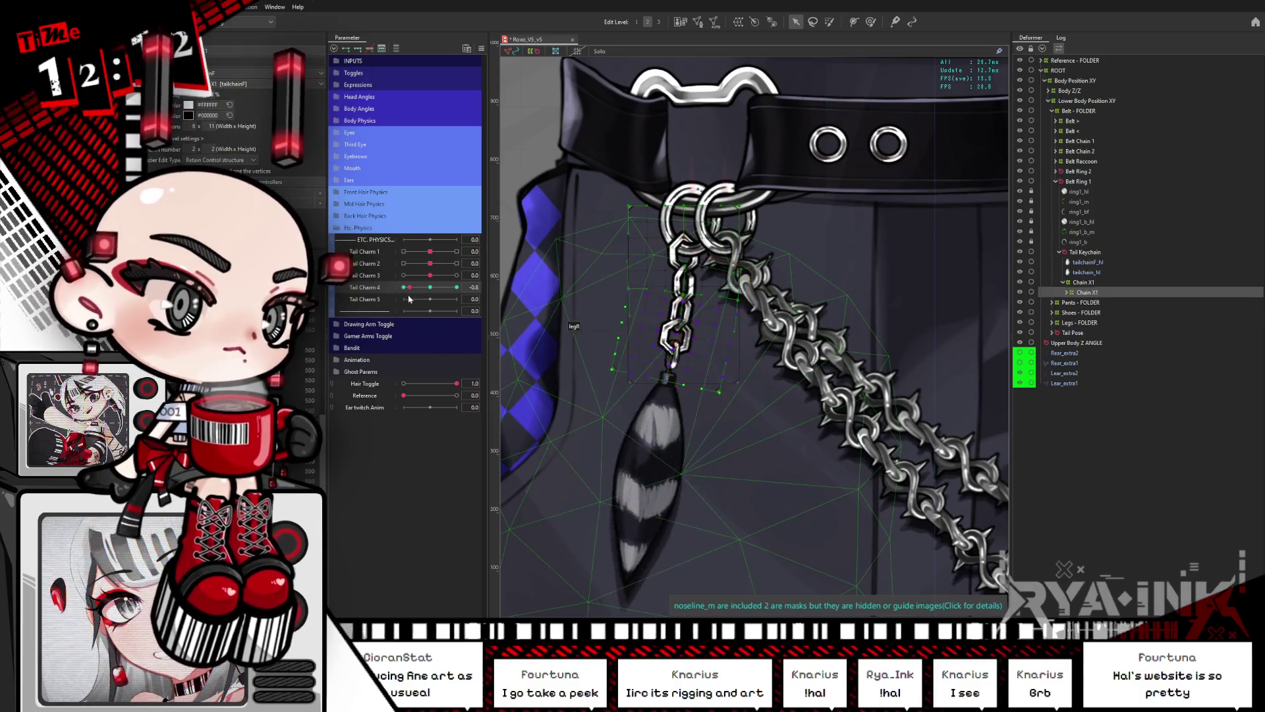
drag(781, 411, 610, 317)
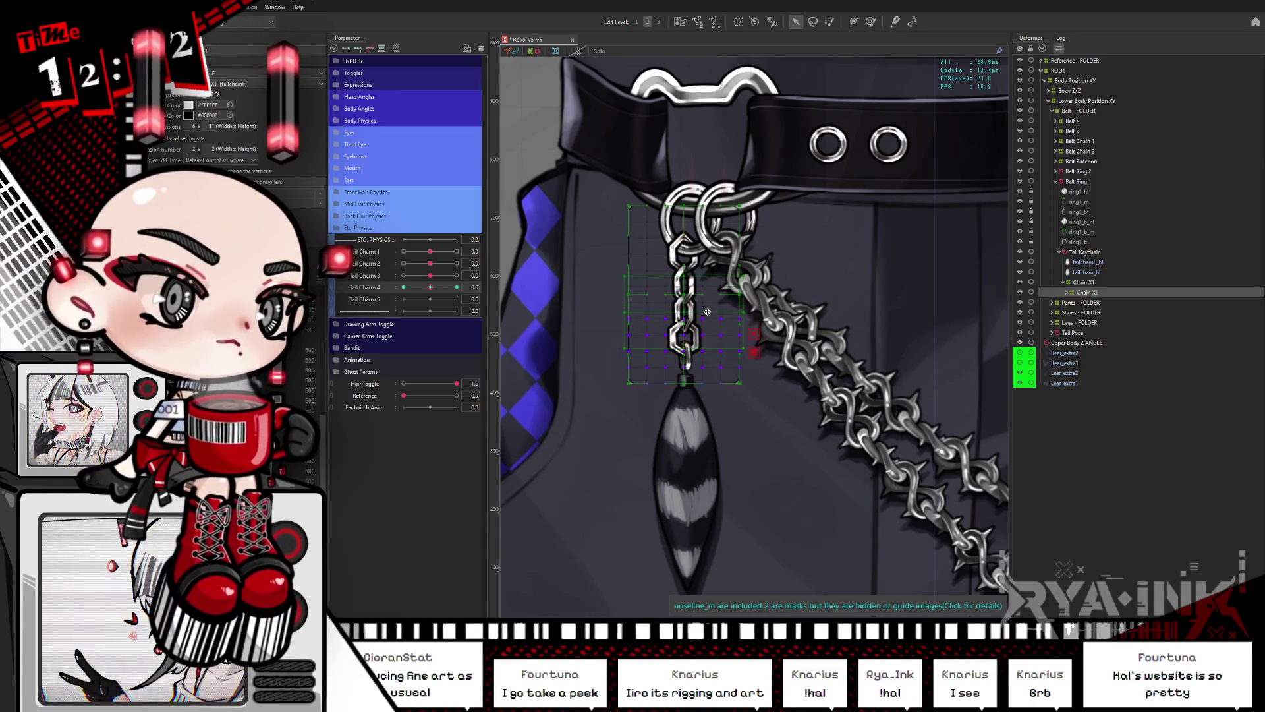
click(405, 287)
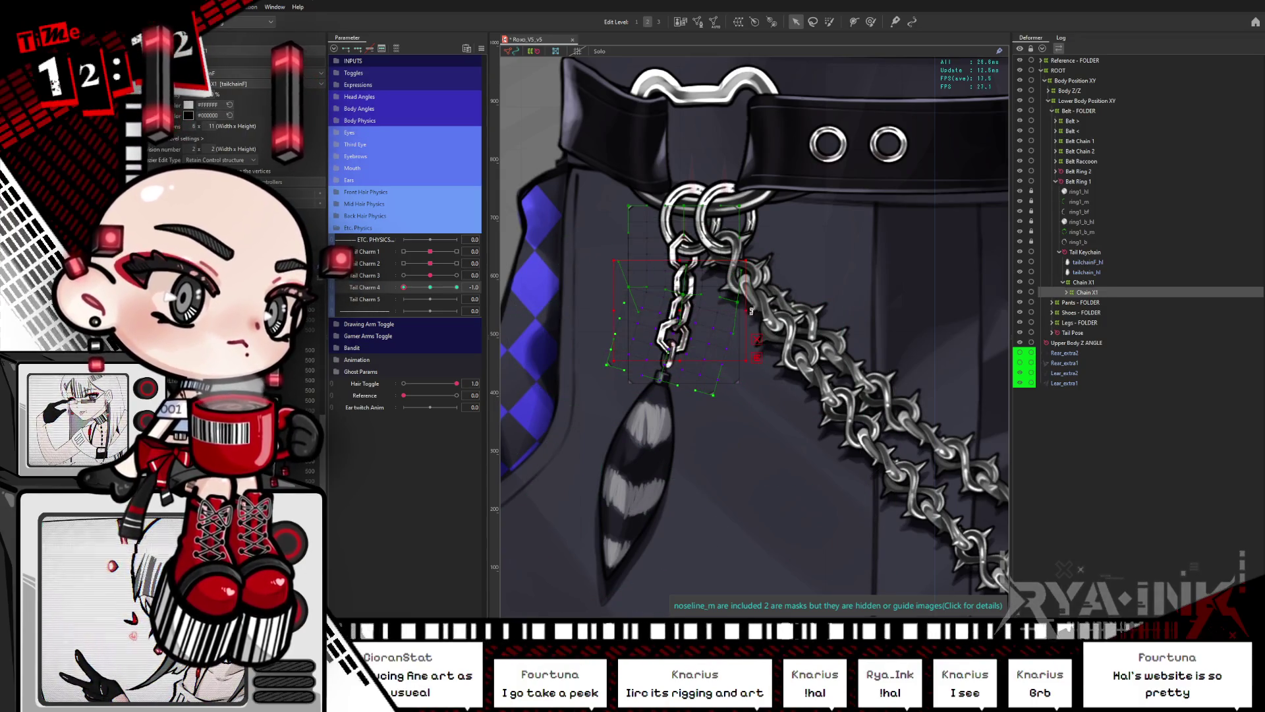
drag(723, 300, 743, 324)
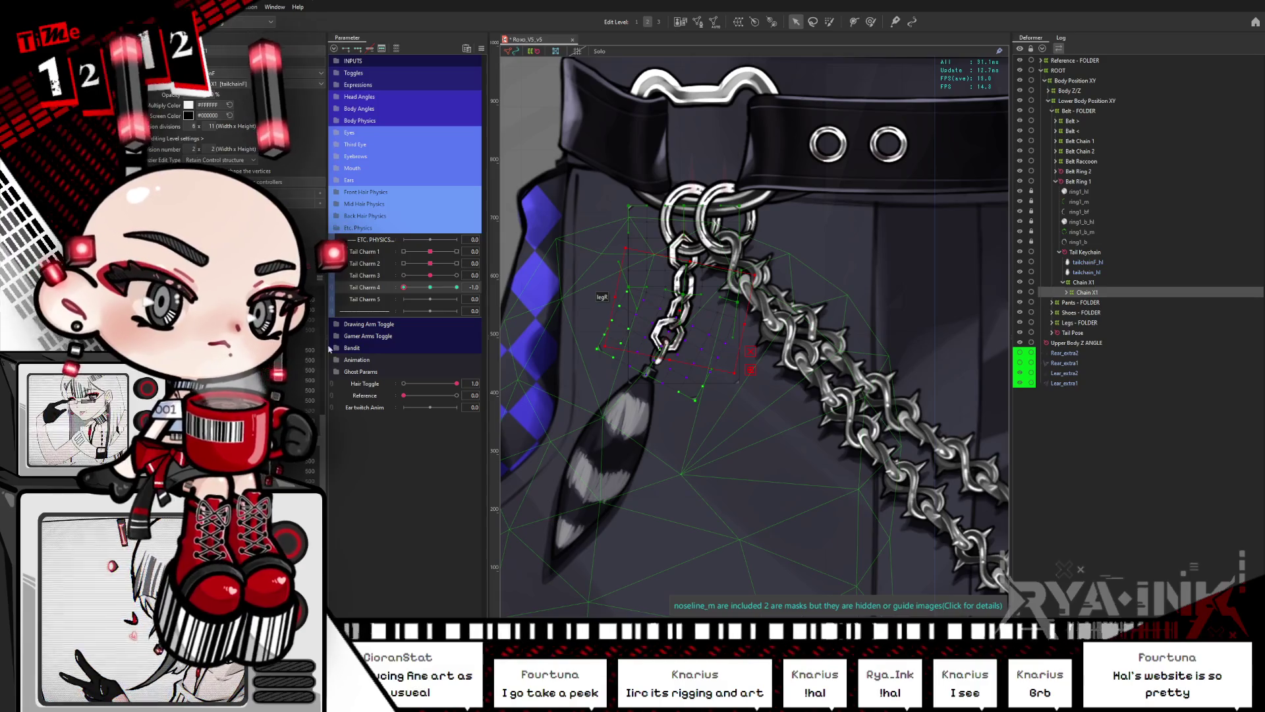
click(431, 290)
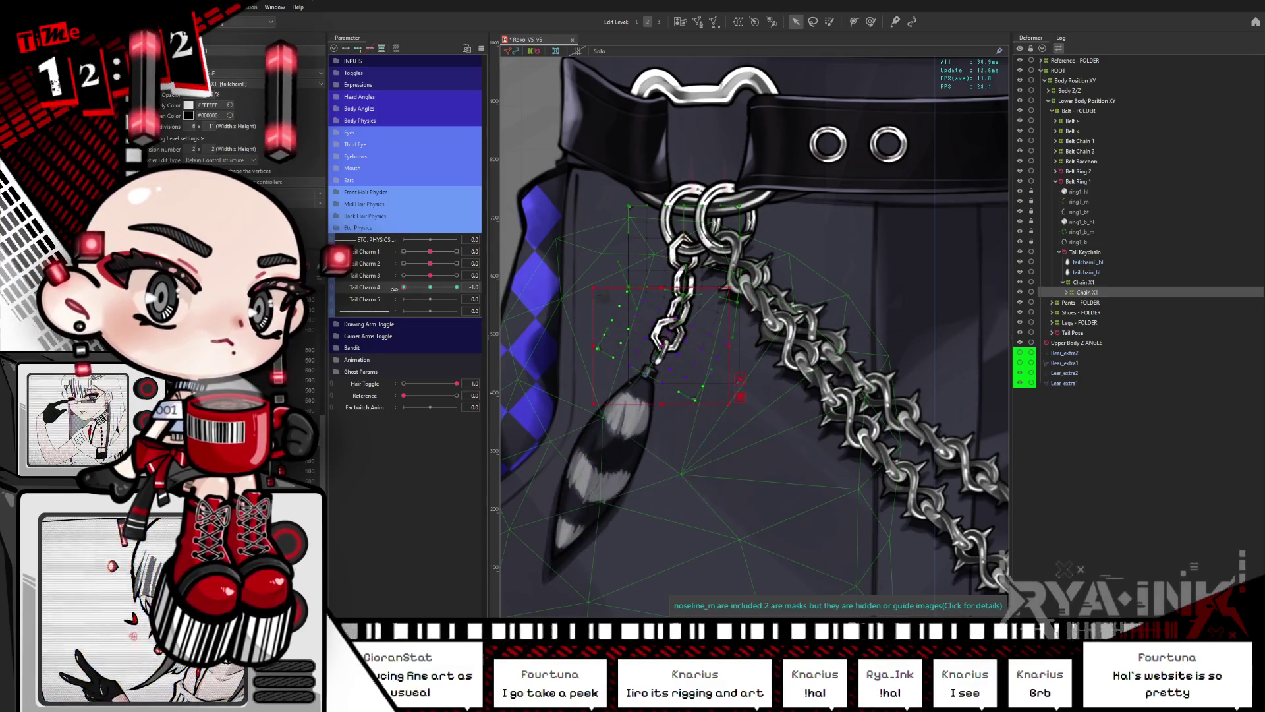
click(429, 288)
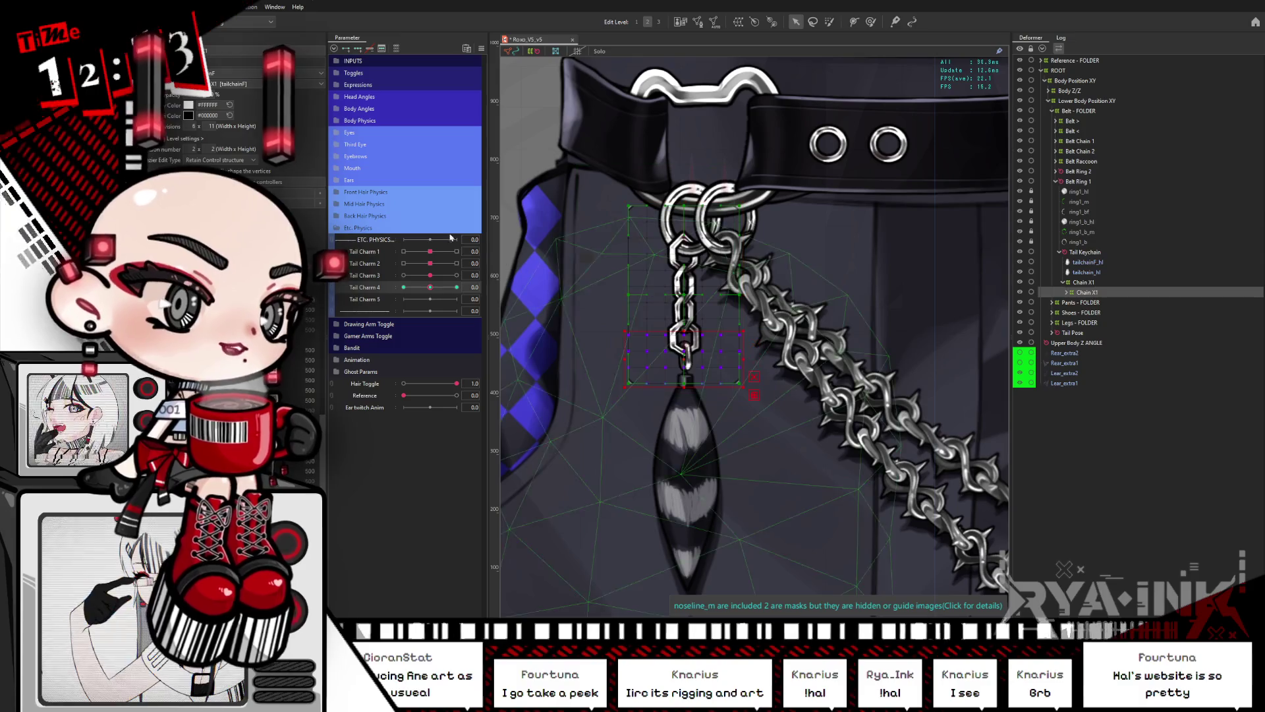
click(404, 288)
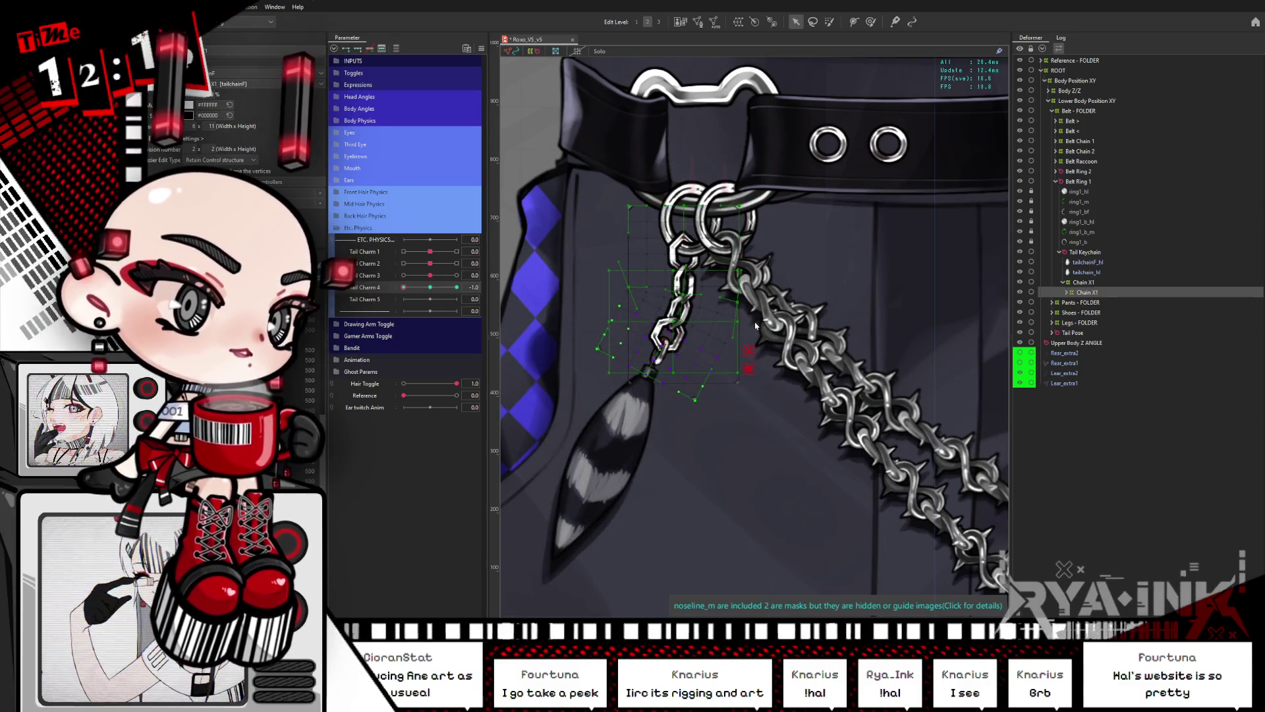
drag(745, 324, 705, 340)
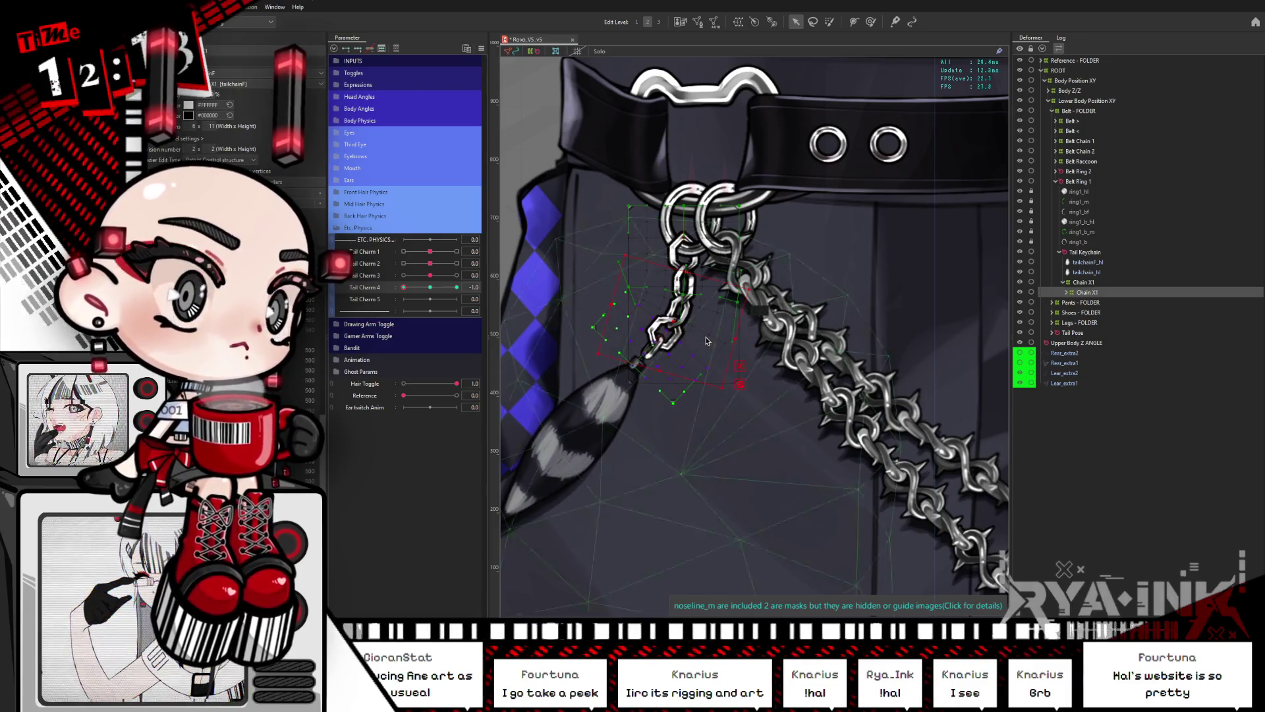
Step: Scrub Tail Charm 4 between its minimum and maximum to preview the left and right swing
drag(432, 286, 394, 287)
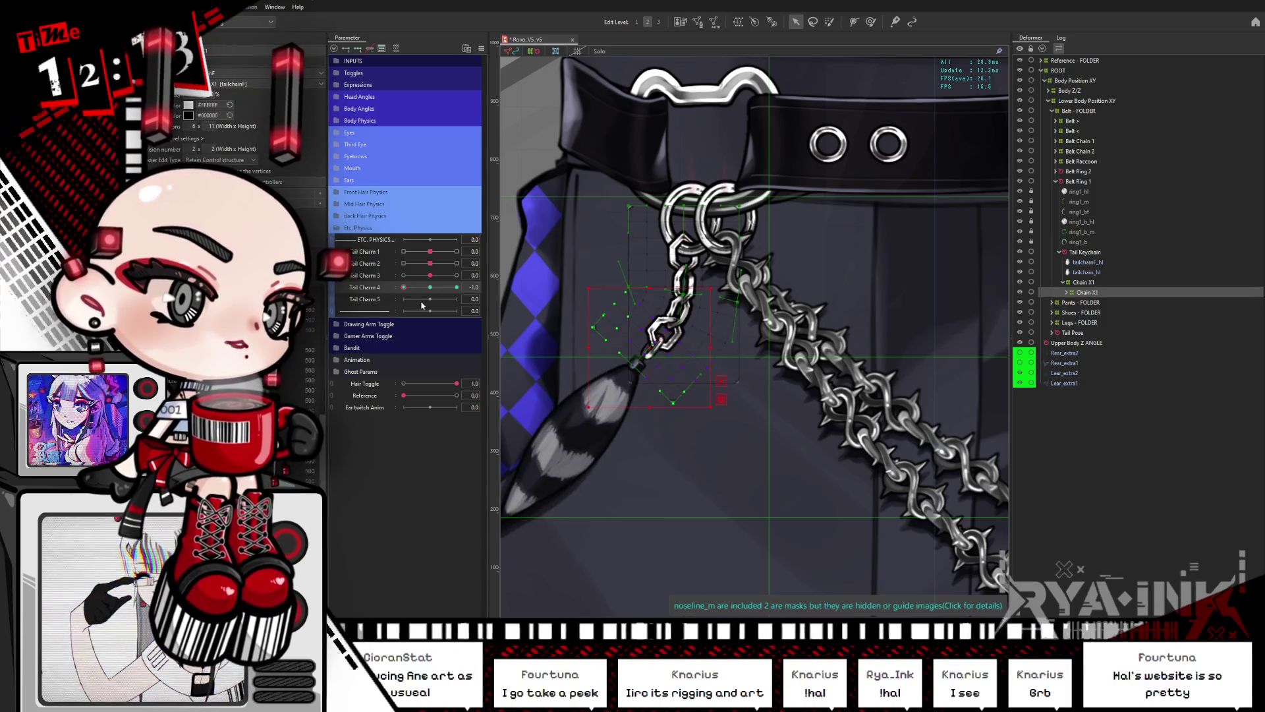
key(ctrl+z)
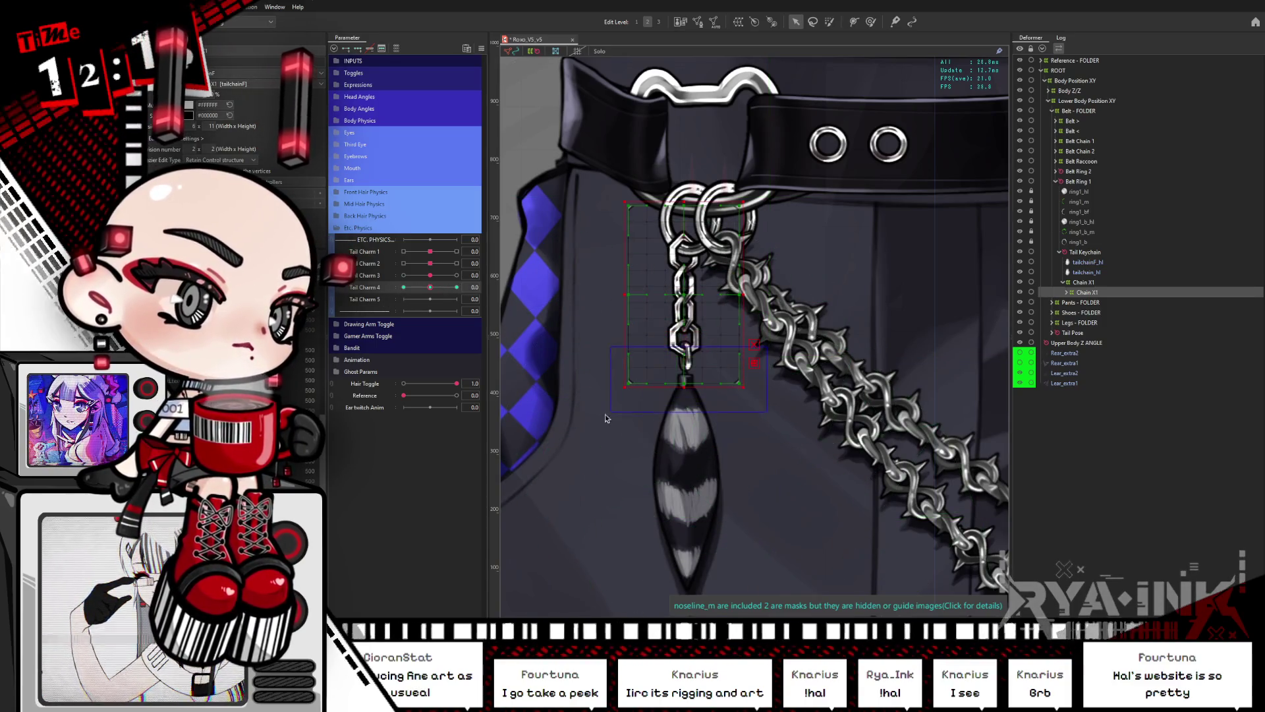
drag(411, 288, 403, 286)
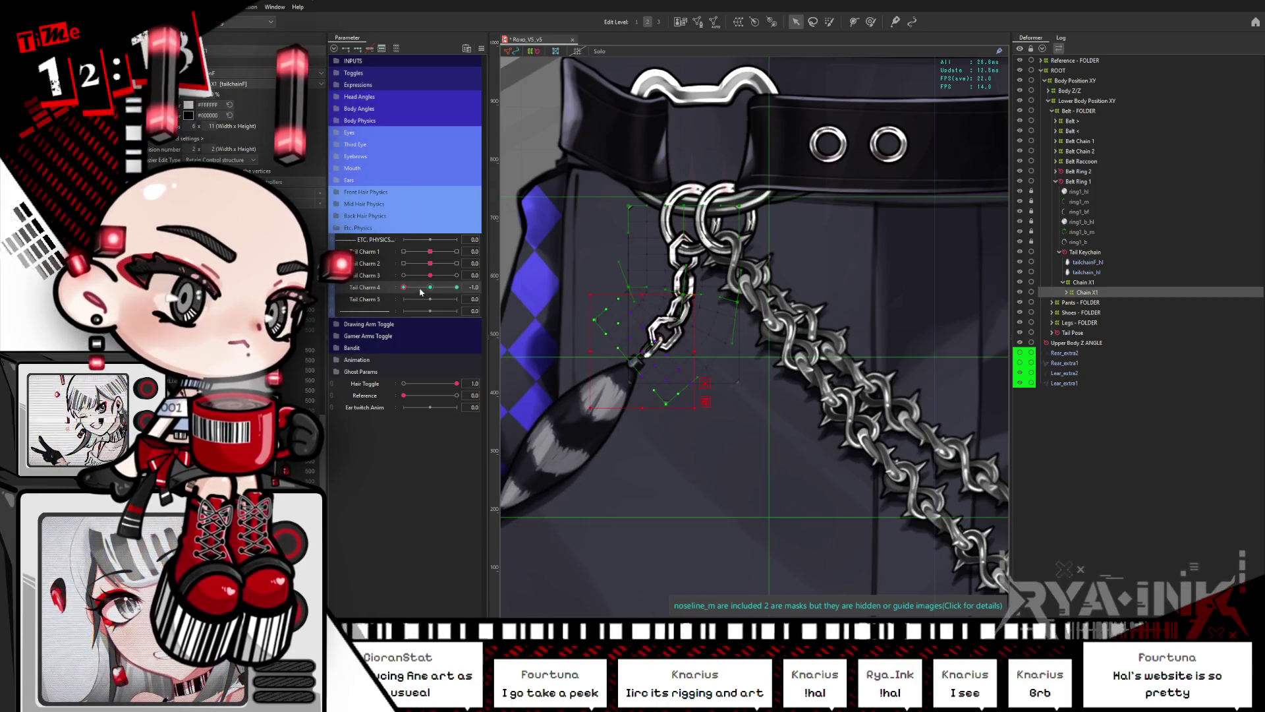
drag(403, 288, 456, 287)
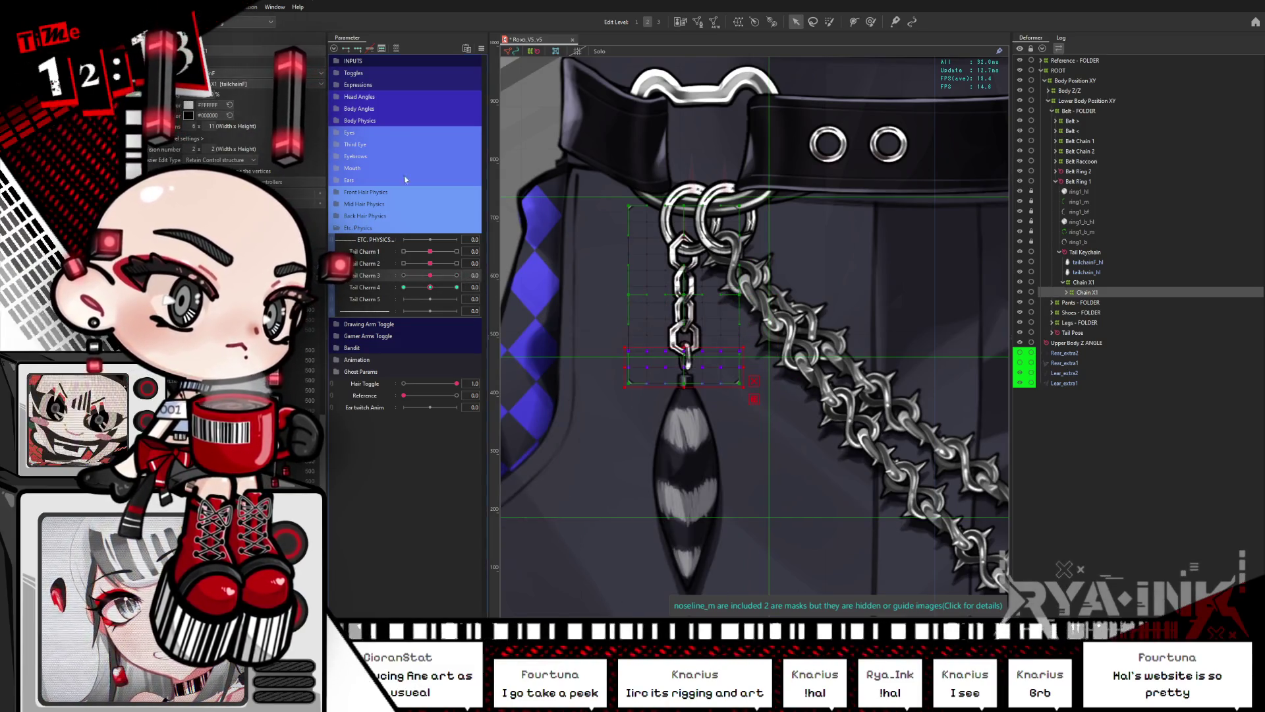
click(1112, 294)
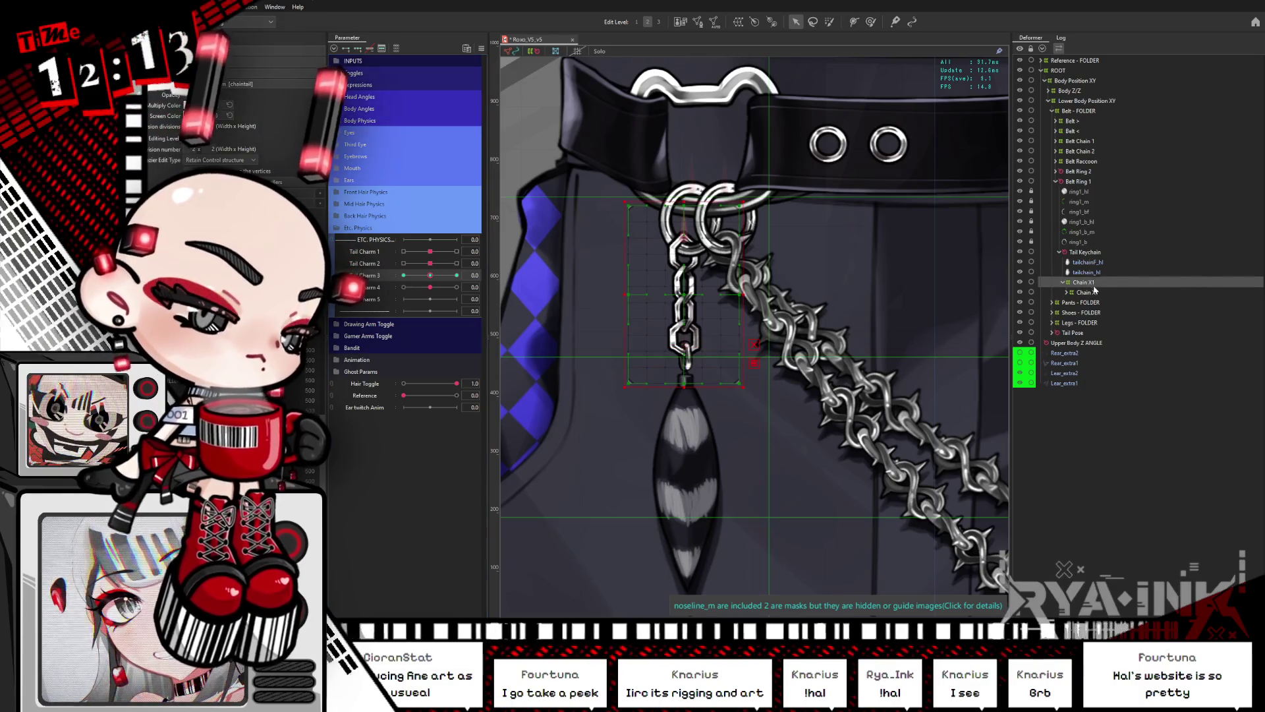
Step: Collapse Chain X1, select belt_tail with belttail_shadow and wrap them in a new warp deformer
key(Left)
key(Left)
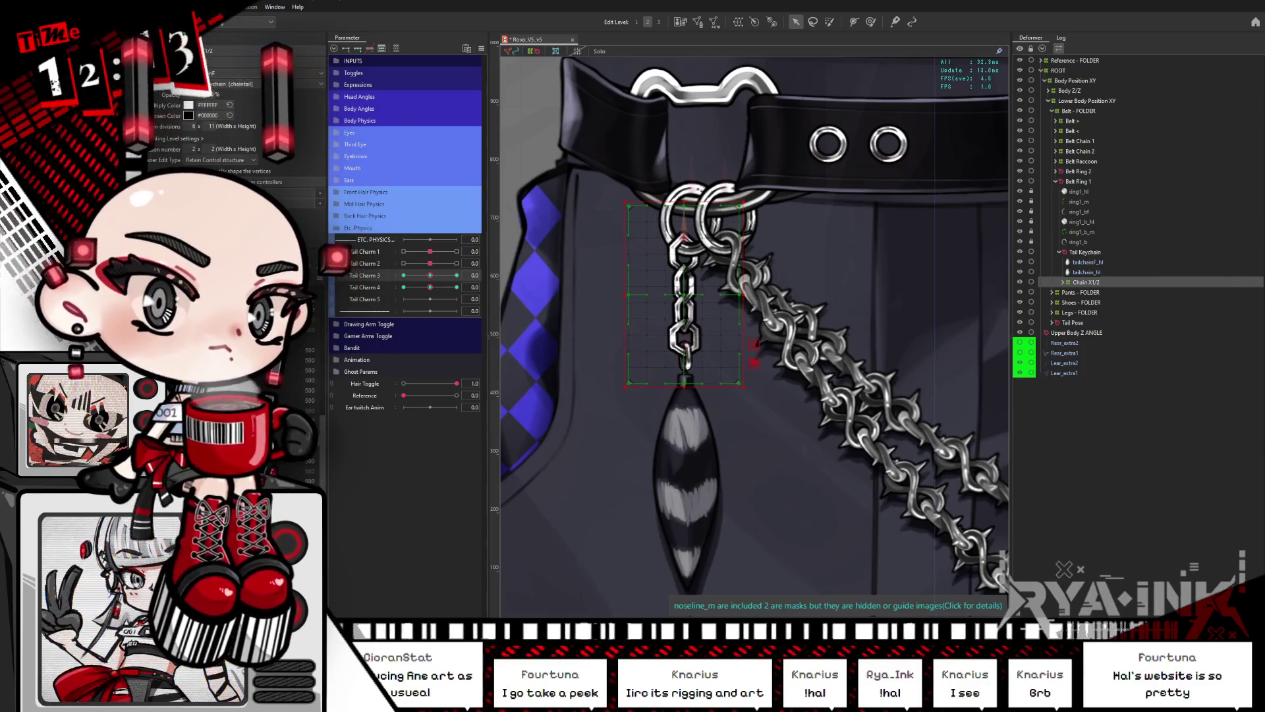
mouse_move(442, 285)
mouse_down()
mouse_move(474, 286)
mouse_move(372, 279)
mouse_move(428, 286)
mouse_up()
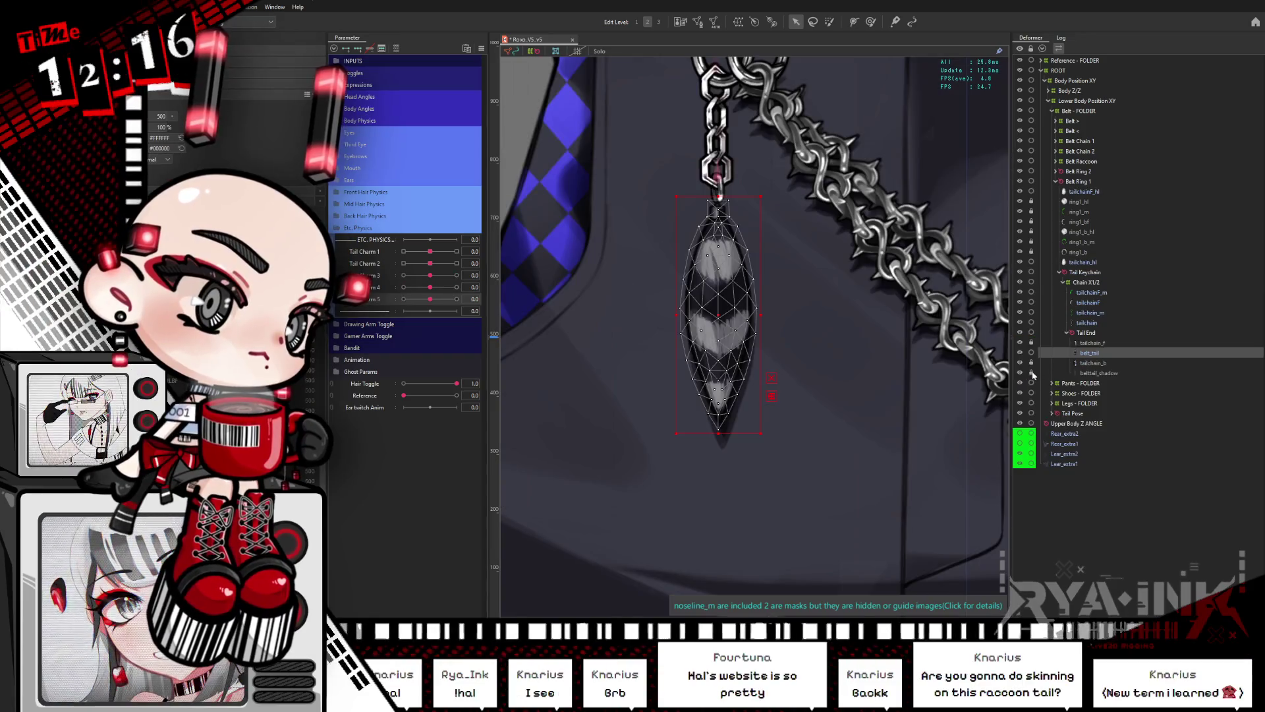
ctrl+click(1098, 372)
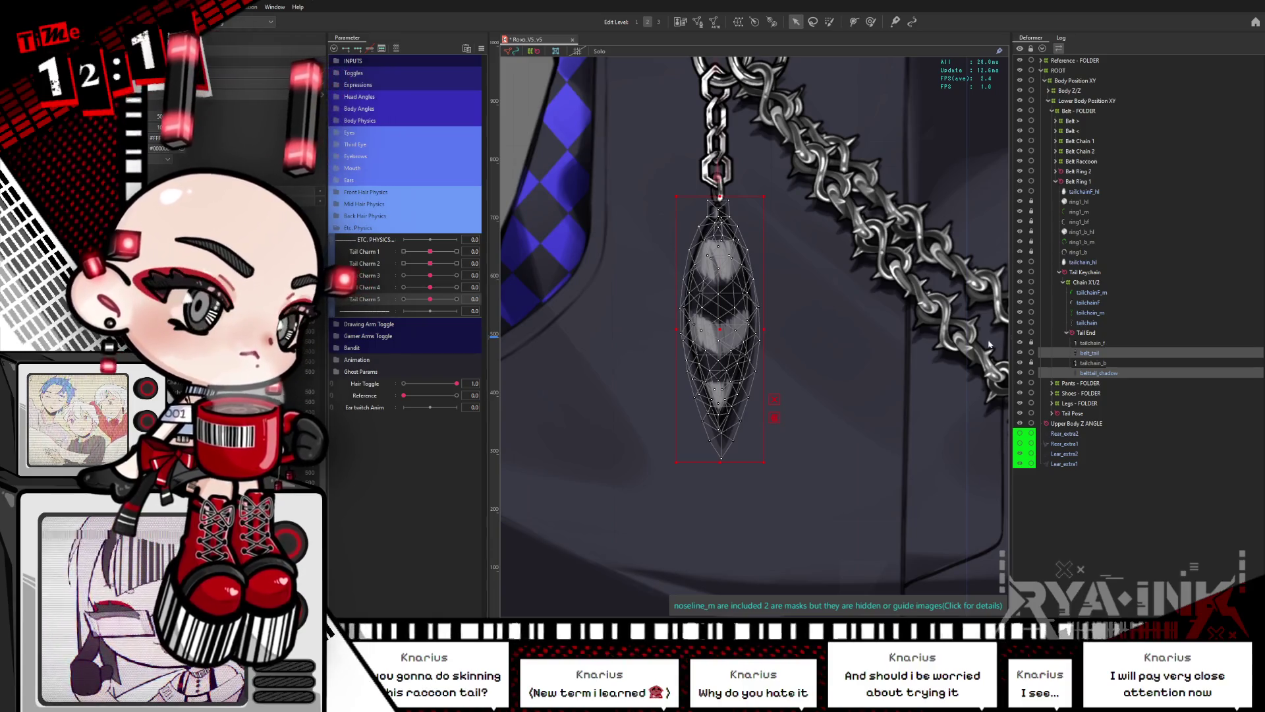
key(Return)
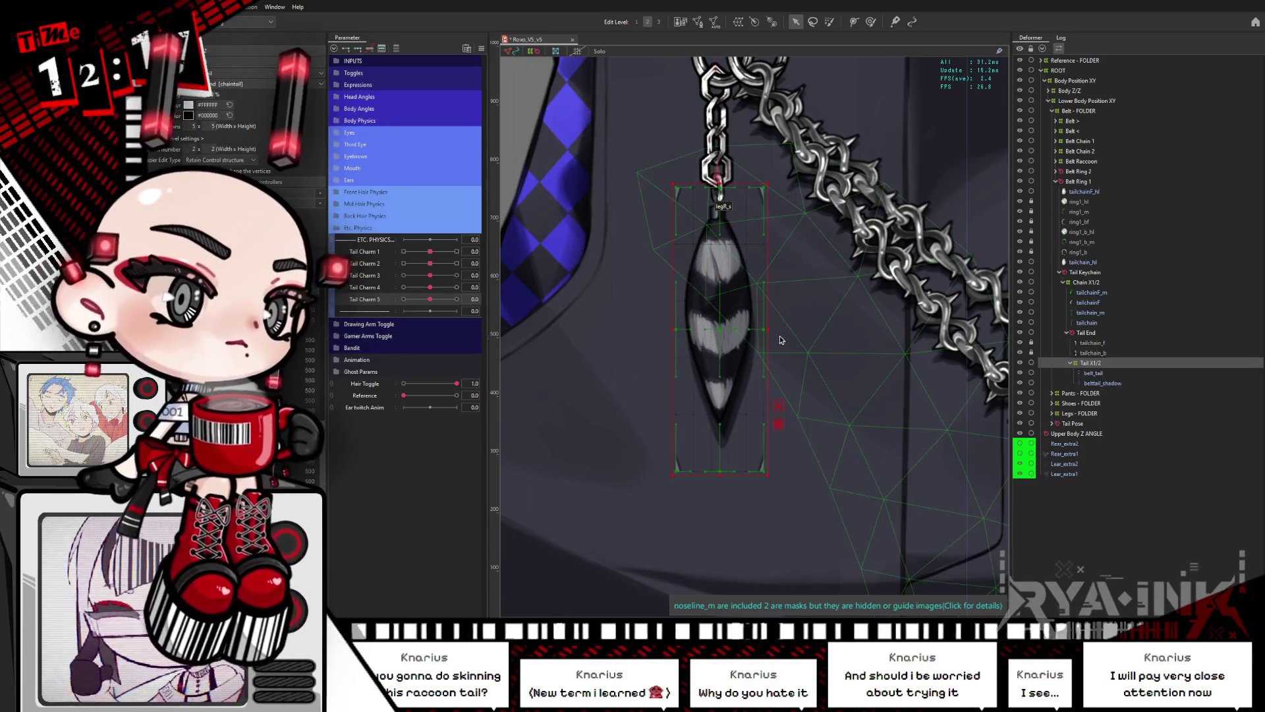
Step: Stretch the new tail warp deformer's bottom edge lower and select the tail mesh inside it
drag(632, 338, 650, 283)
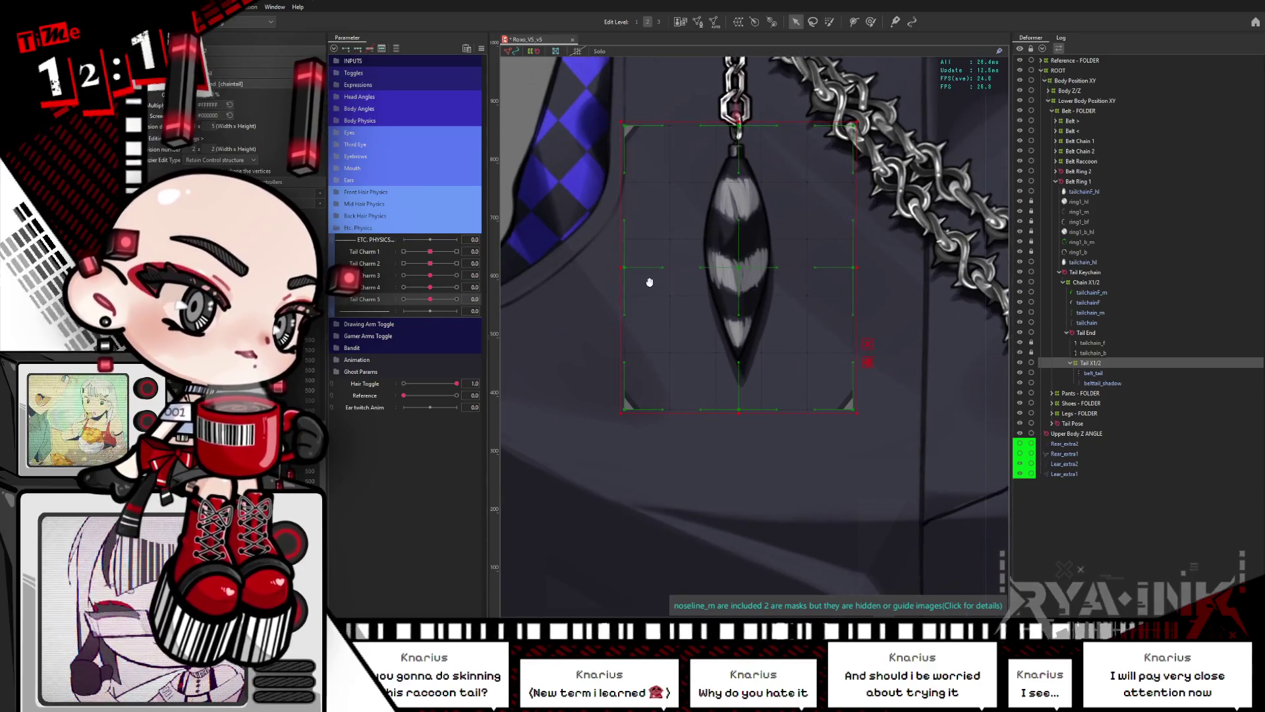
drag(729, 450, 779, 409)
drag(746, 355, 749, 378)
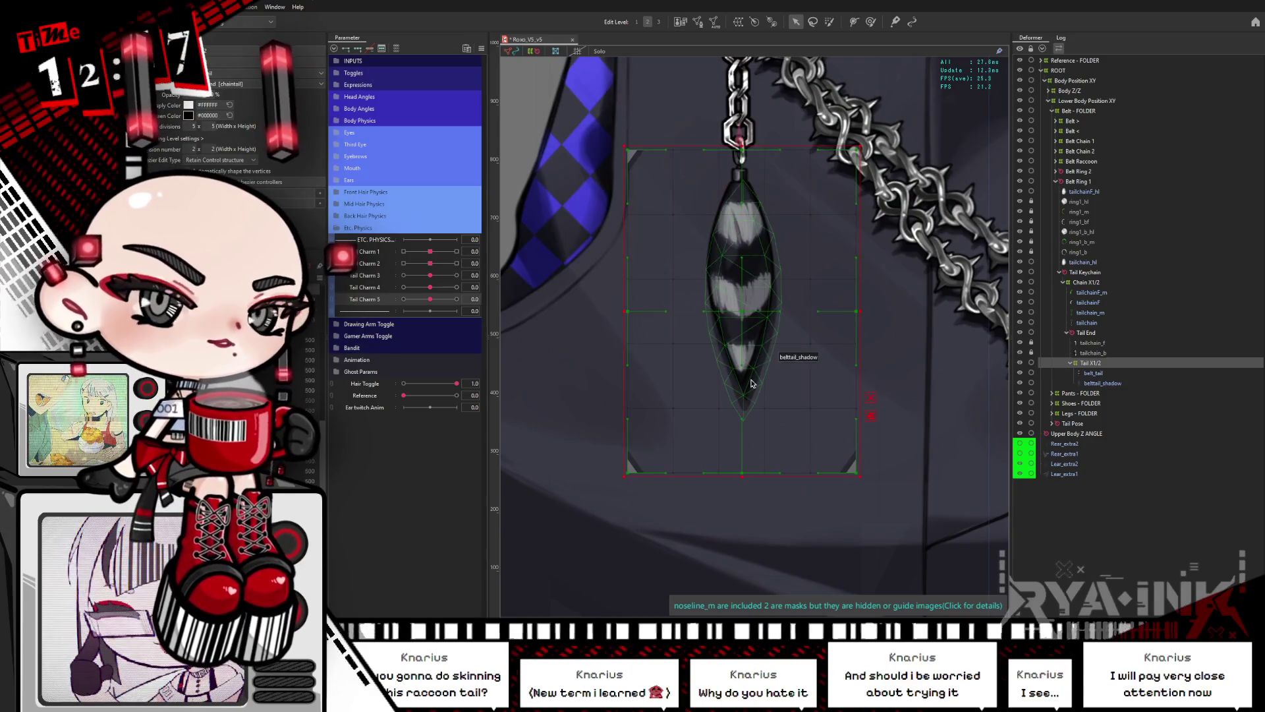
mouse_move(751, 384)
mouse_down()
mouse_move(737, 350)
mouse_move(726, 412)
mouse_up()
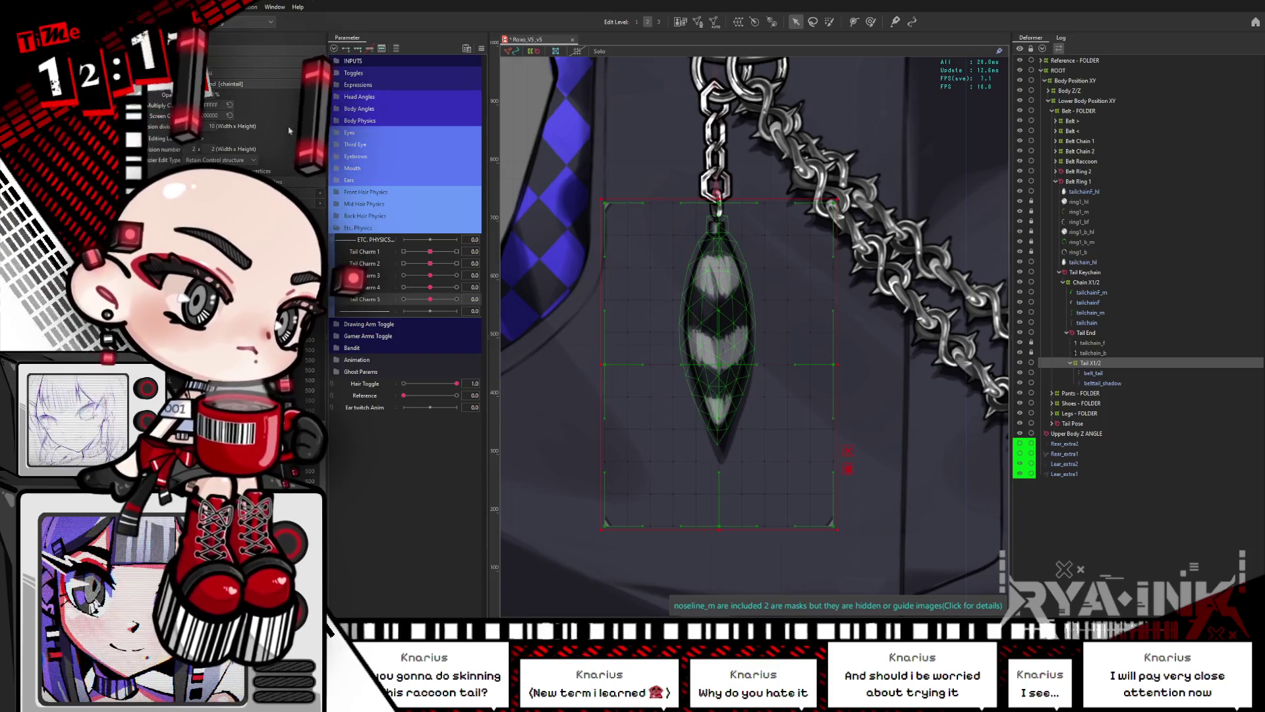
drag(789, 324, 800, 263)
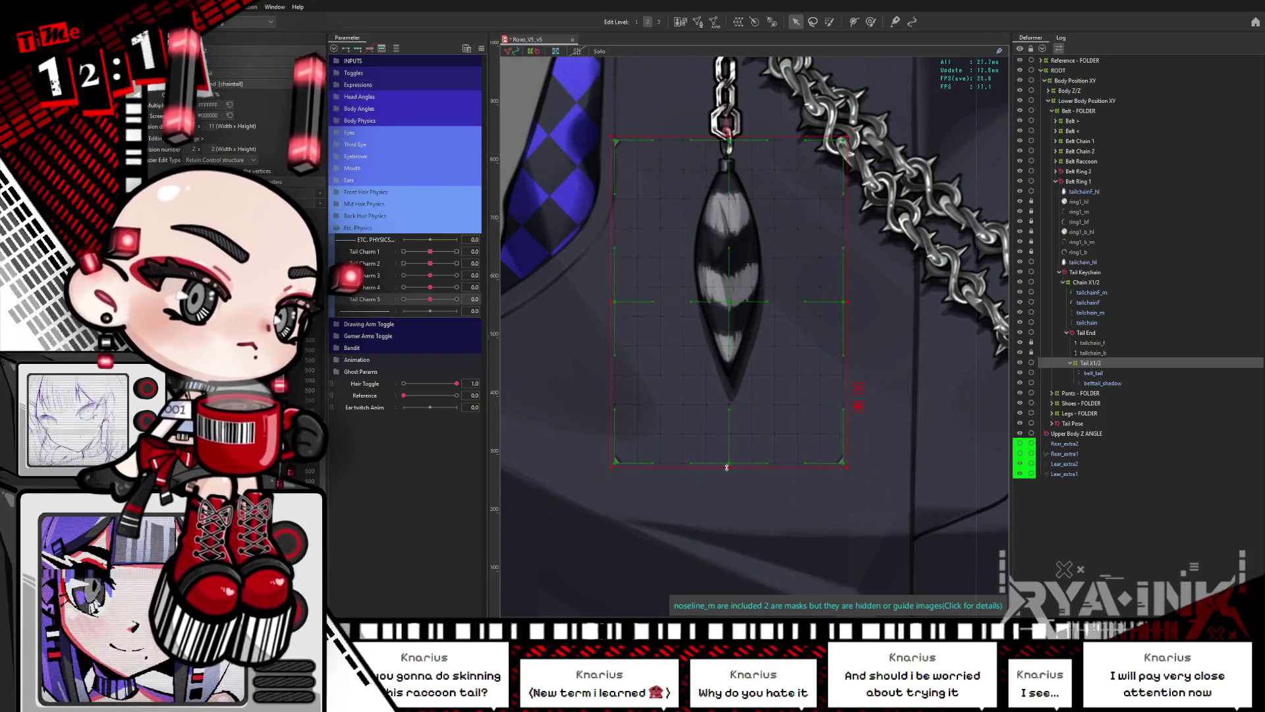
click(727, 466)
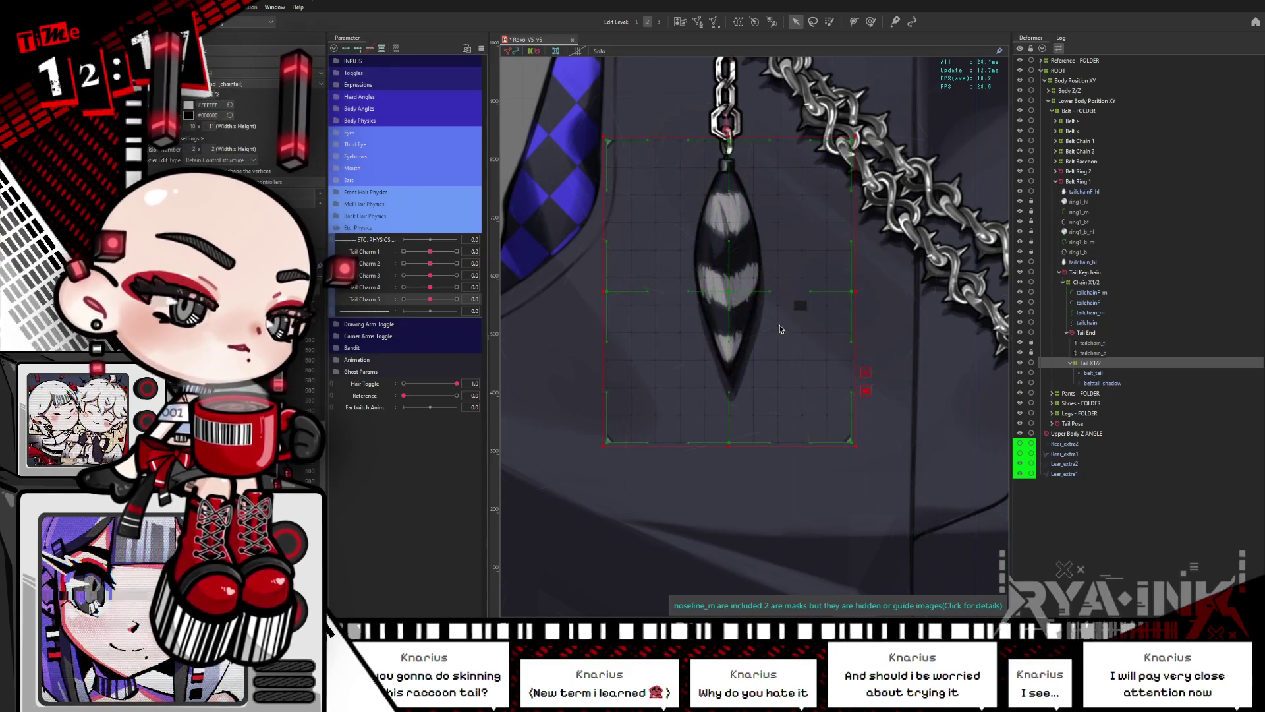
click(743, 253)
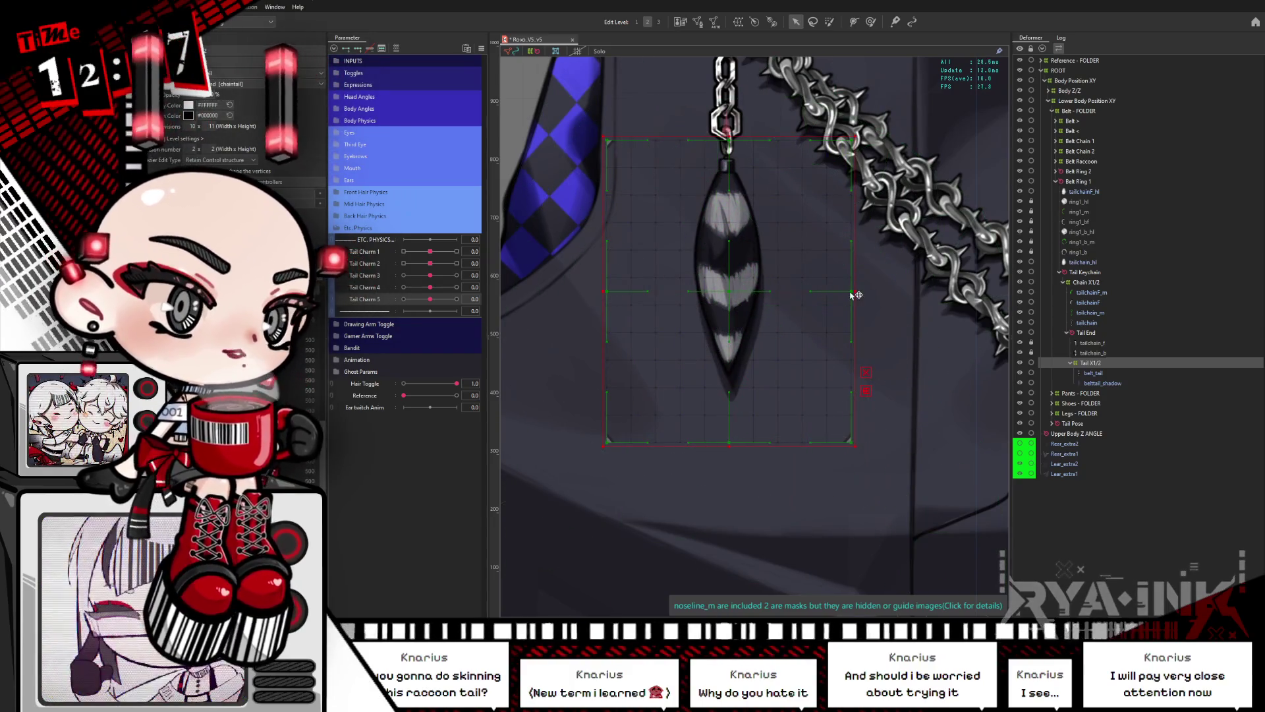
click(860, 292)
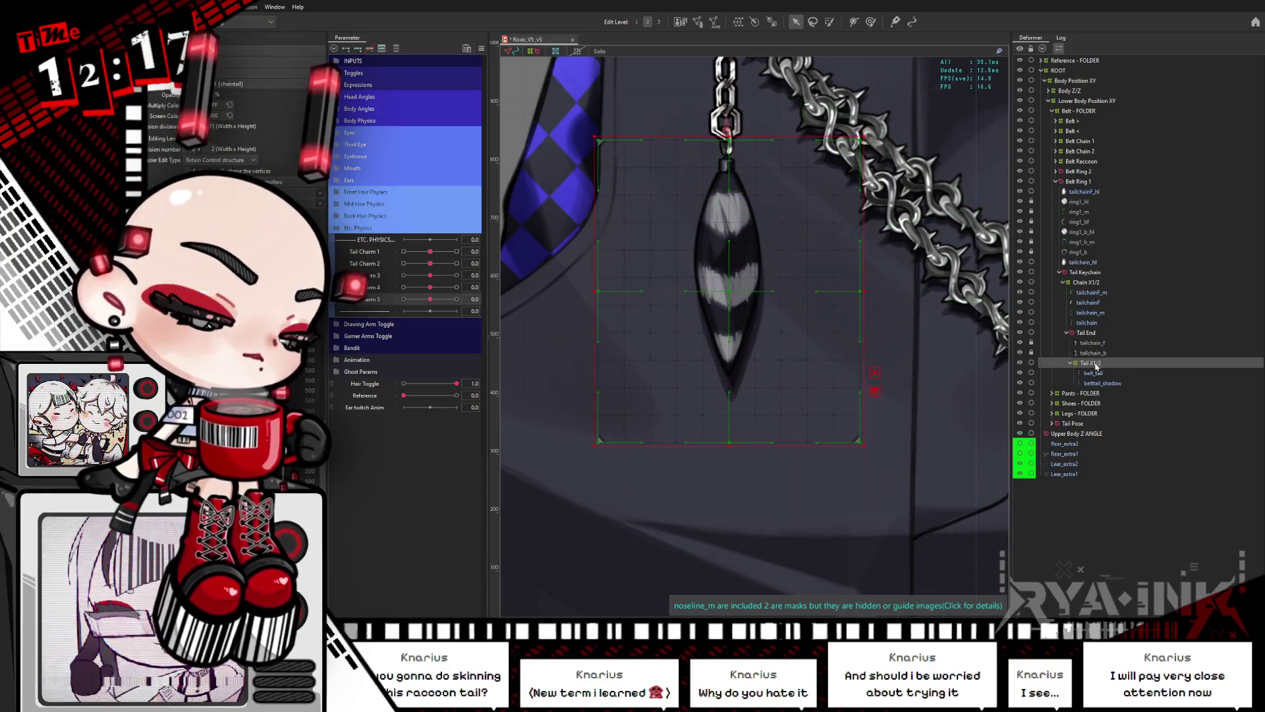
Step: Expand the nested Tail X1/2 deformers to belt_tail and belttail_shadow and preview Tail Charm 1/2
click(1087, 363)
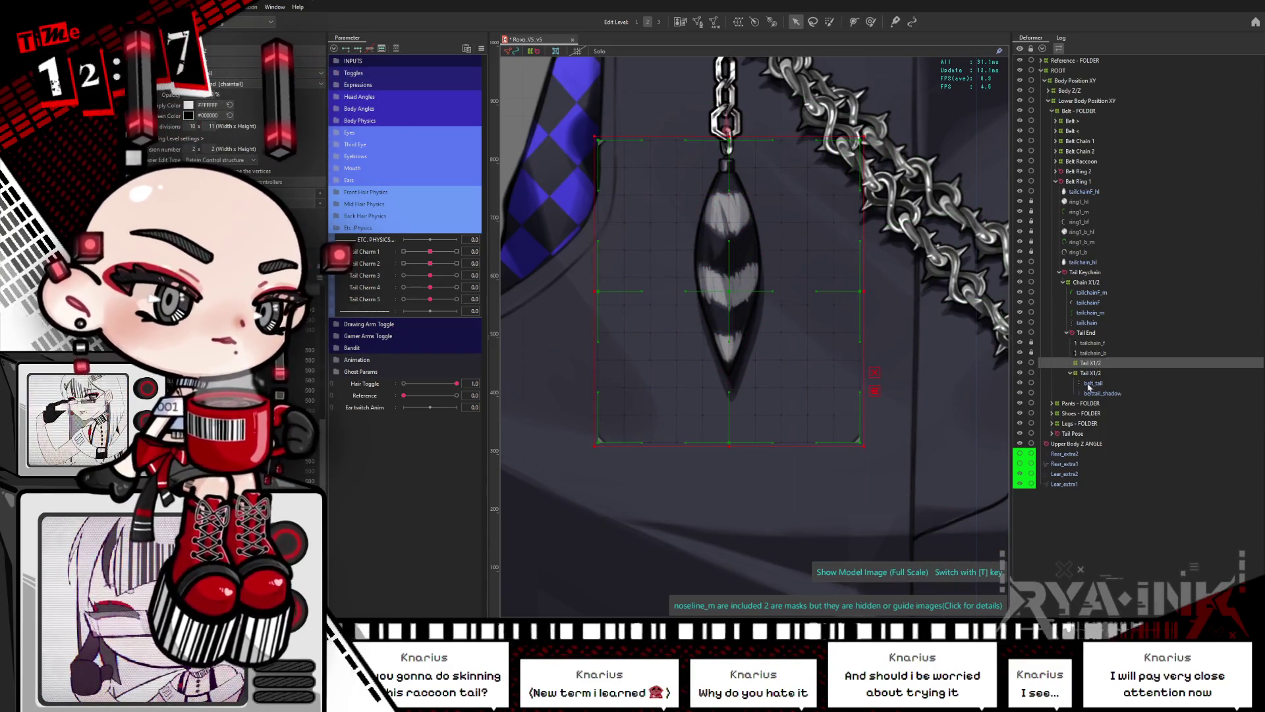
double_click(1093, 365)
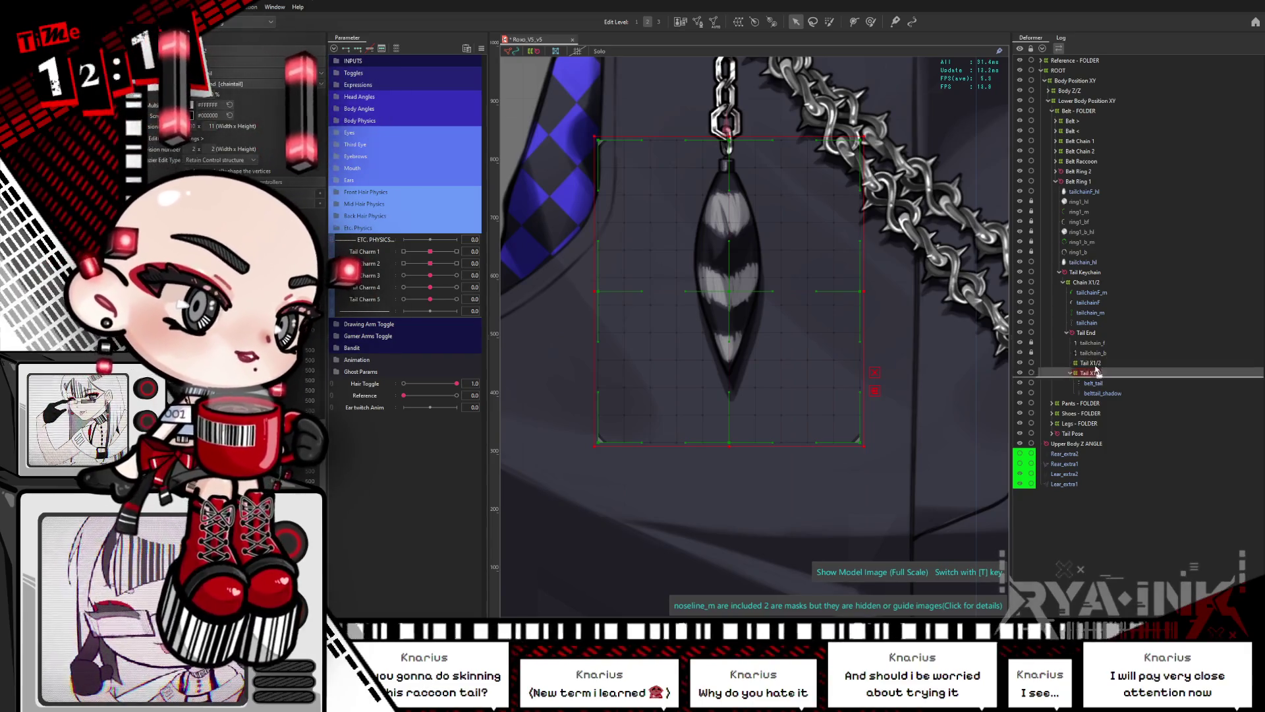
double_click(1111, 366)
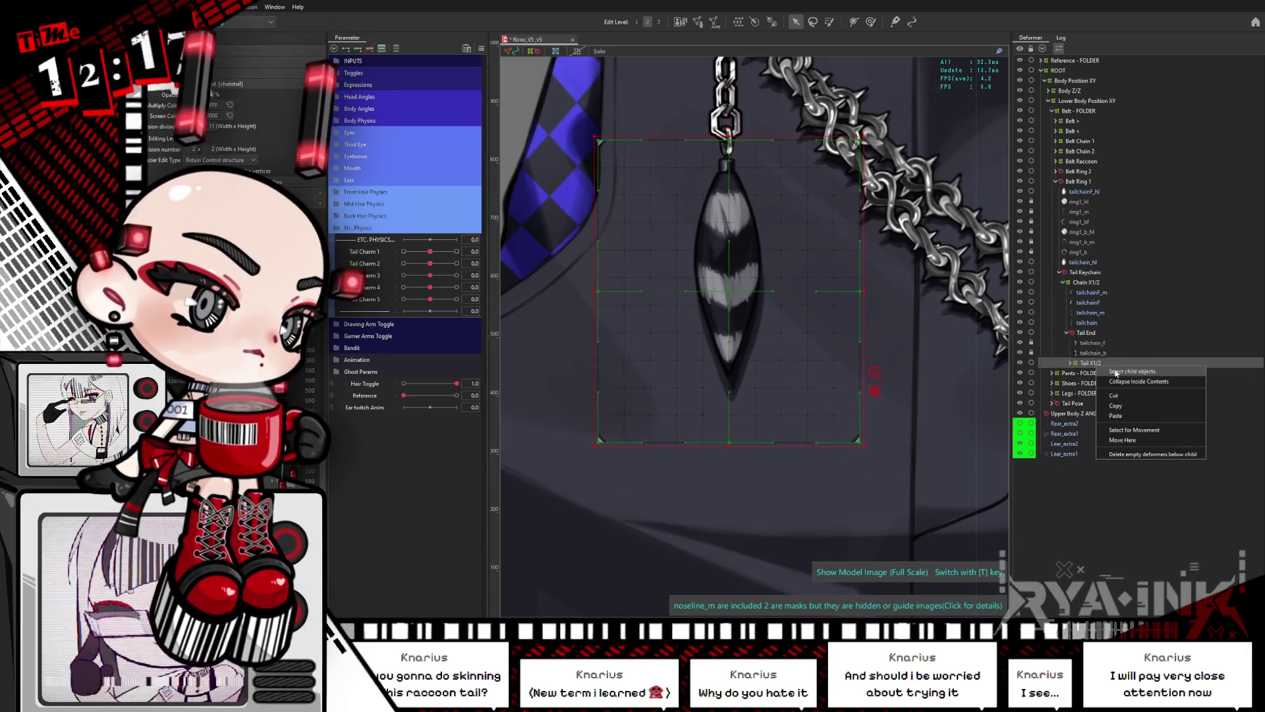
double_click(1112, 372)
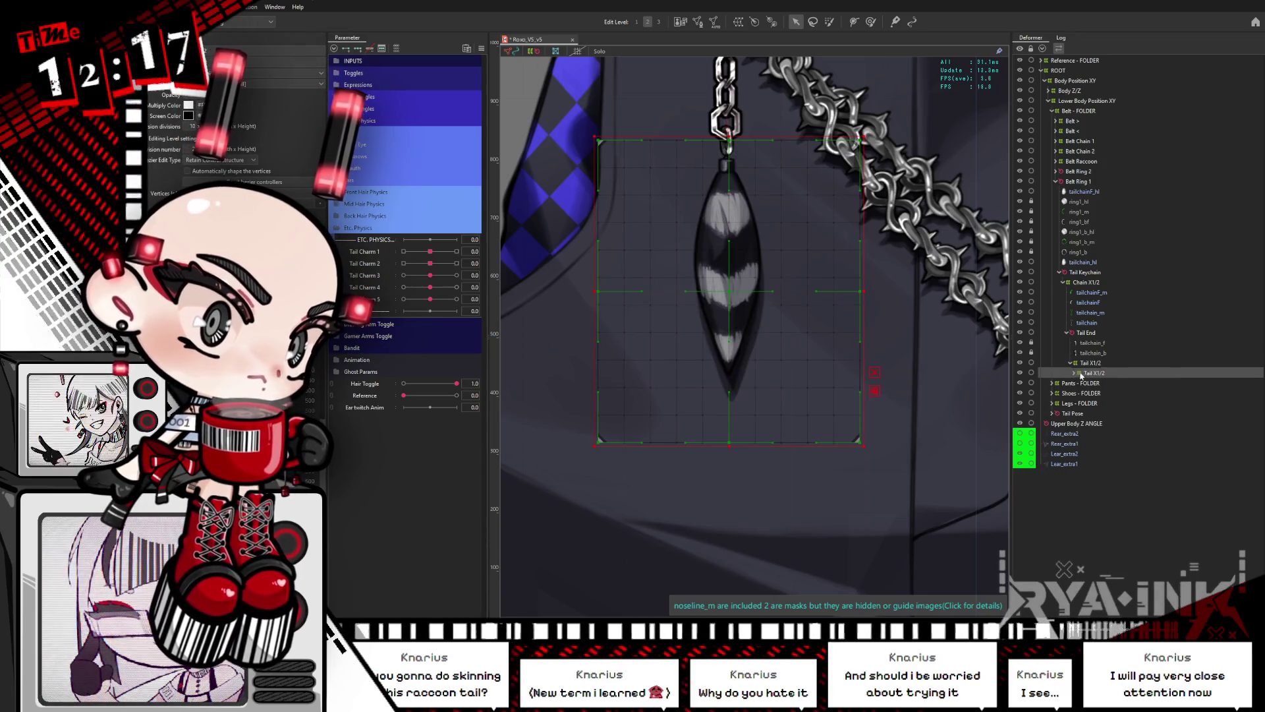
click(1075, 375)
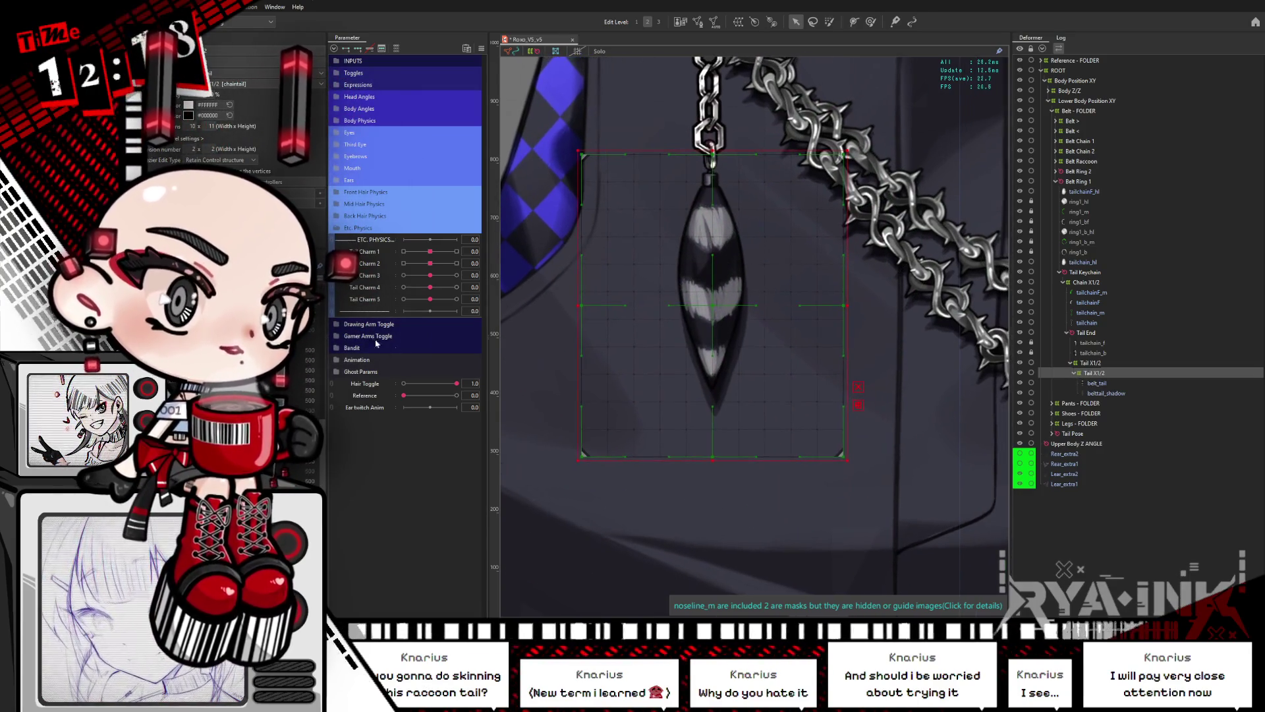
mouse_move(435, 254)
mouse_down()
mouse_move(404, 251)
mouse_move(403, 263)
mouse_move(431, 251)
mouse_up()
drag(404, 263, 429, 263)
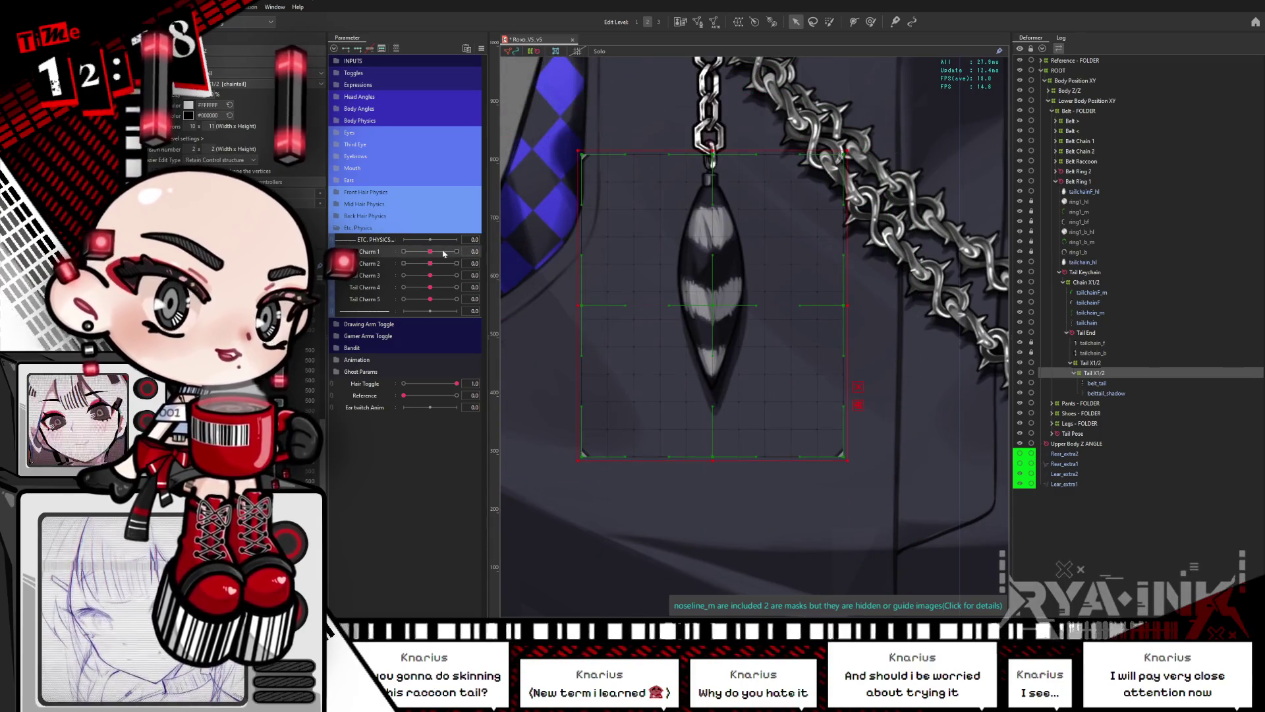
Step: Replicate Tail Charm 5 into new Tail Charm 6 and 7 parameters and add keyforms to Tail Charm 6
right_click(379, 303)
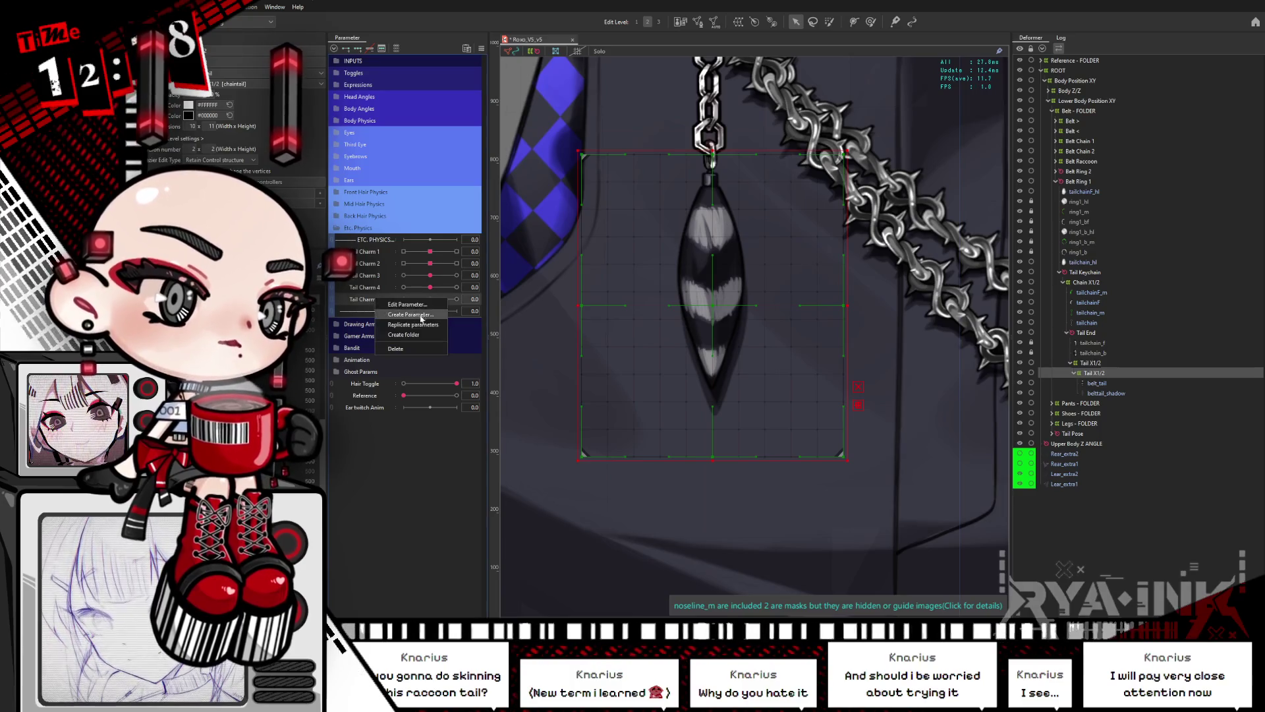
click(406, 326)
text(6)
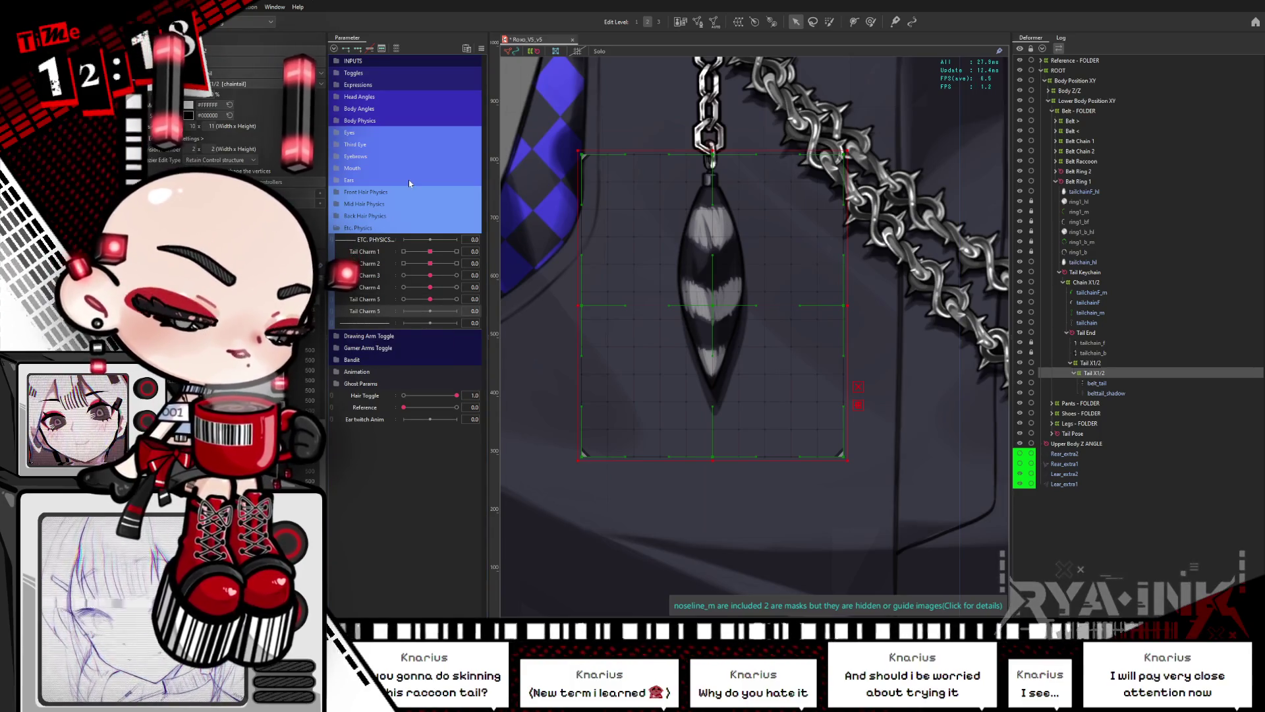
right_click(368, 310)
click(384, 336)
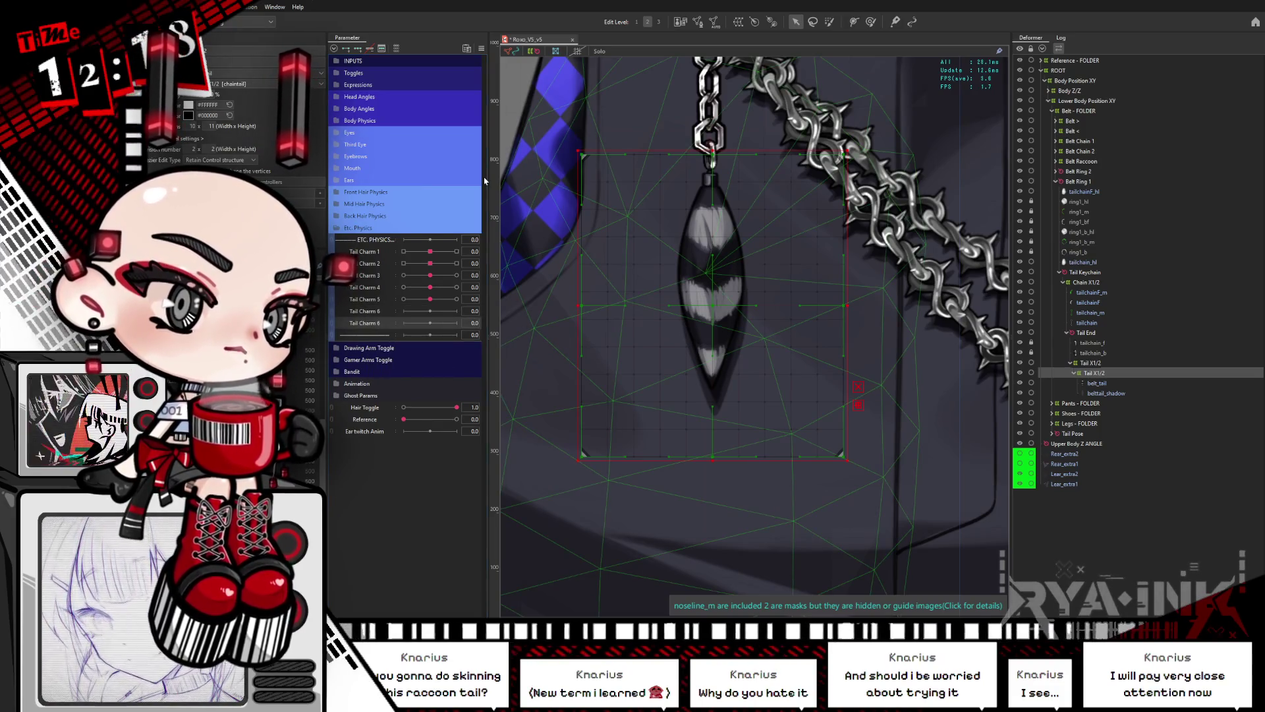
text(7)
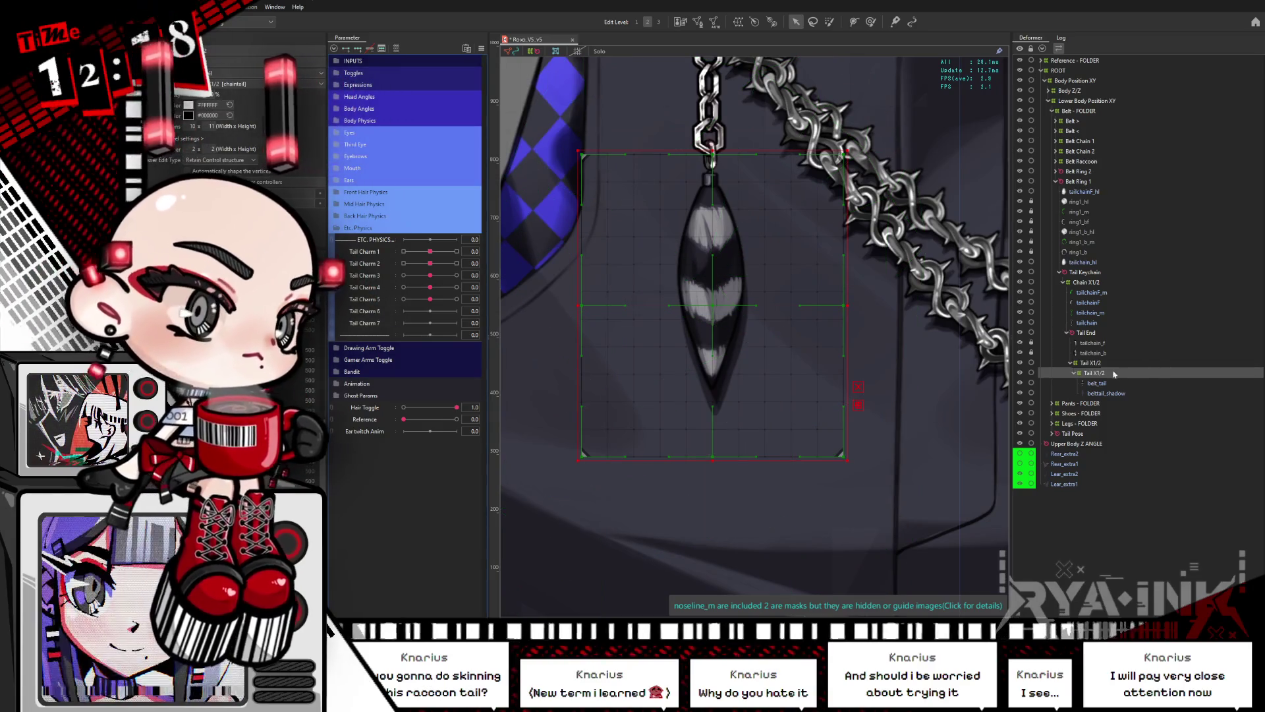
click(377, 312)
click(969, 416)
scroll(968, 417, down, 2)
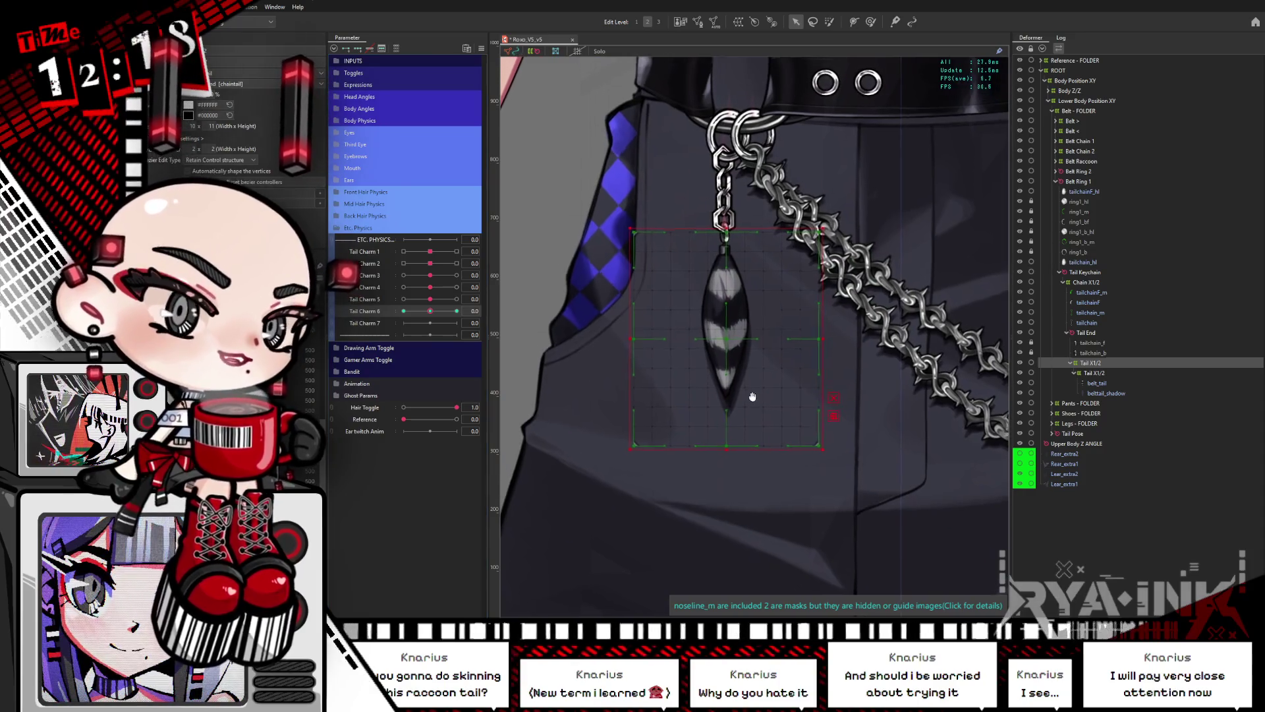
scroll(739, 413, up, 2)
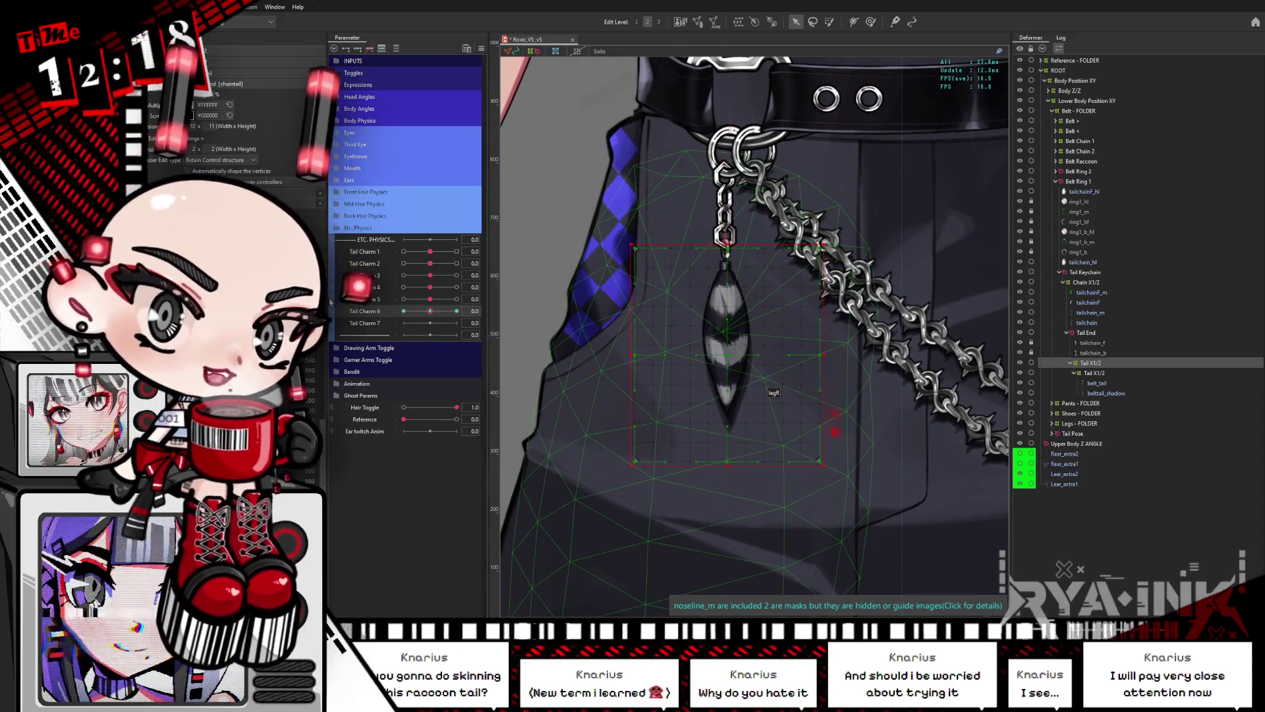
click(620, 213)
scroll(690, 302, down, 1)
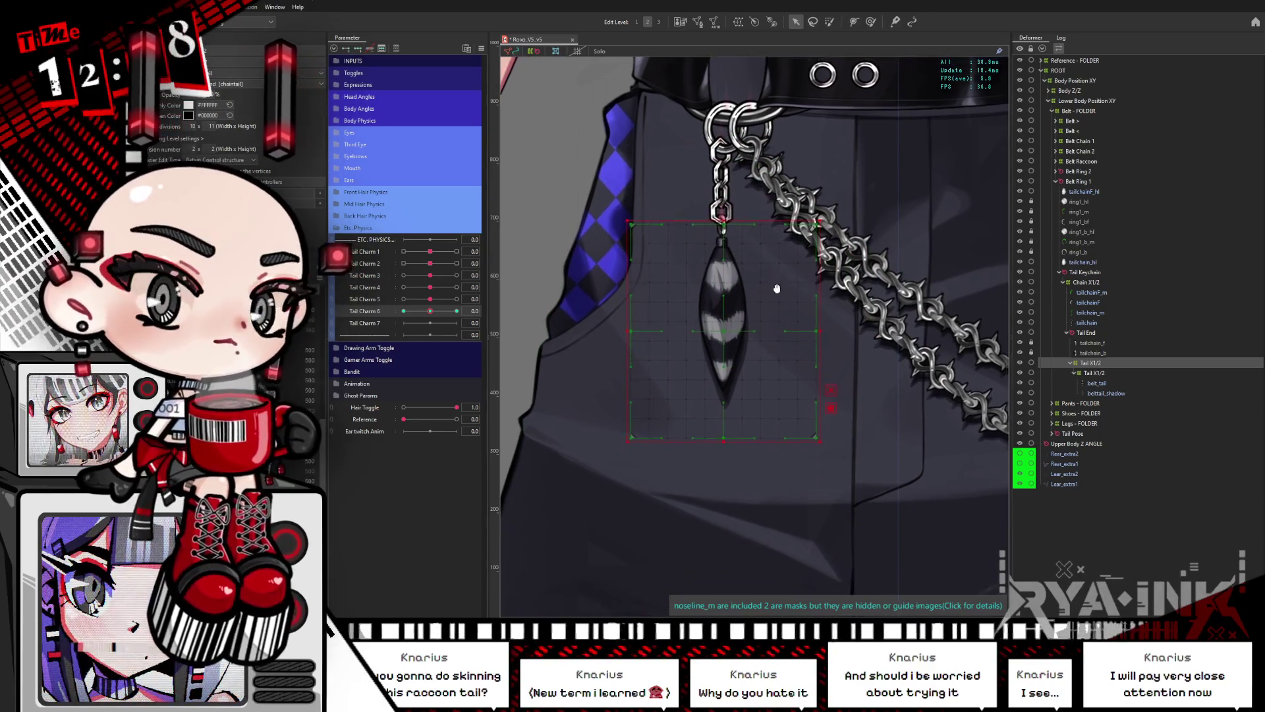
scroll(654, 376, up, 1)
Step: Raise the charm deformer's pivot and rotate it clockwise for the Tail Charm 6 = -1 pose
click(718, 287)
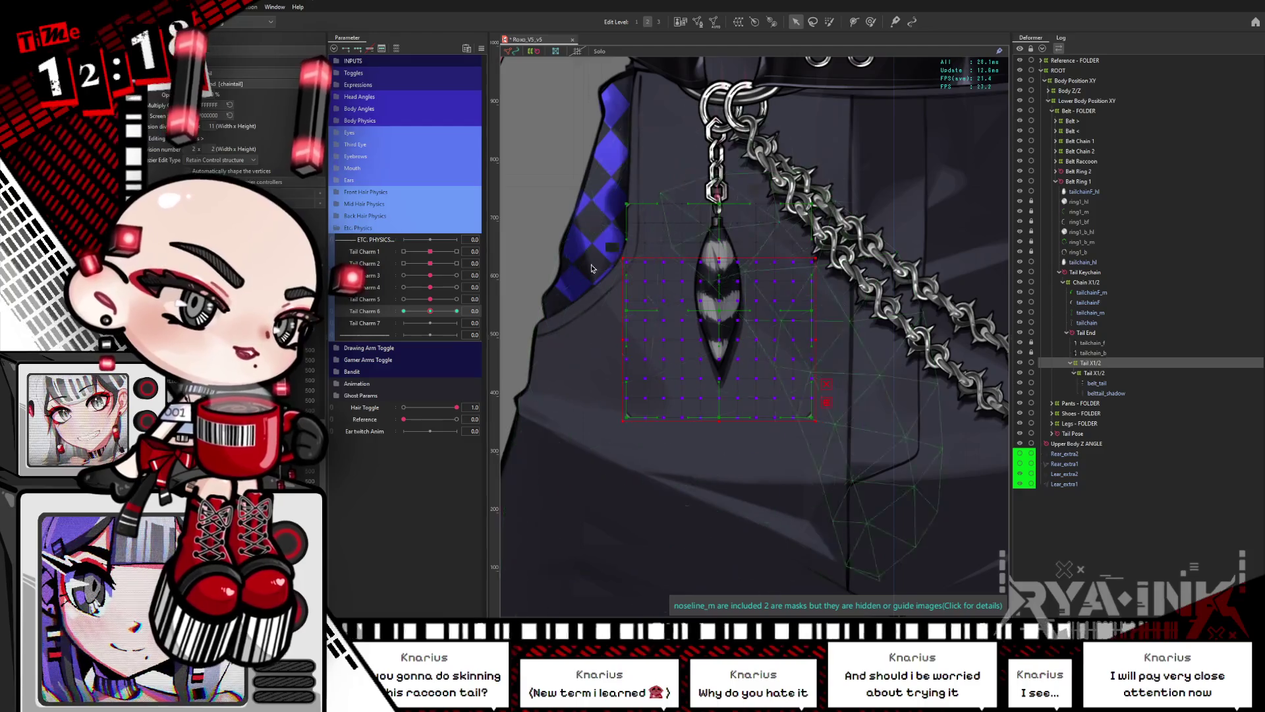
click(712, 326)
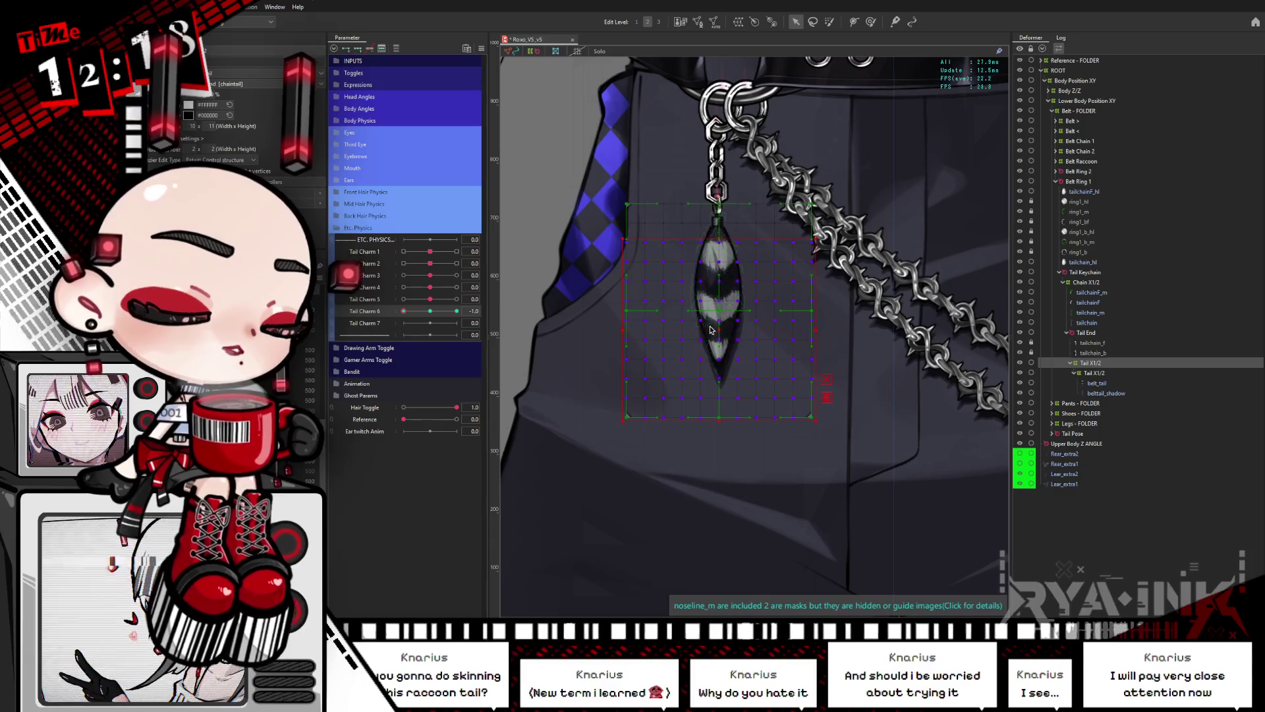
drag(730, 315, 740, 252)
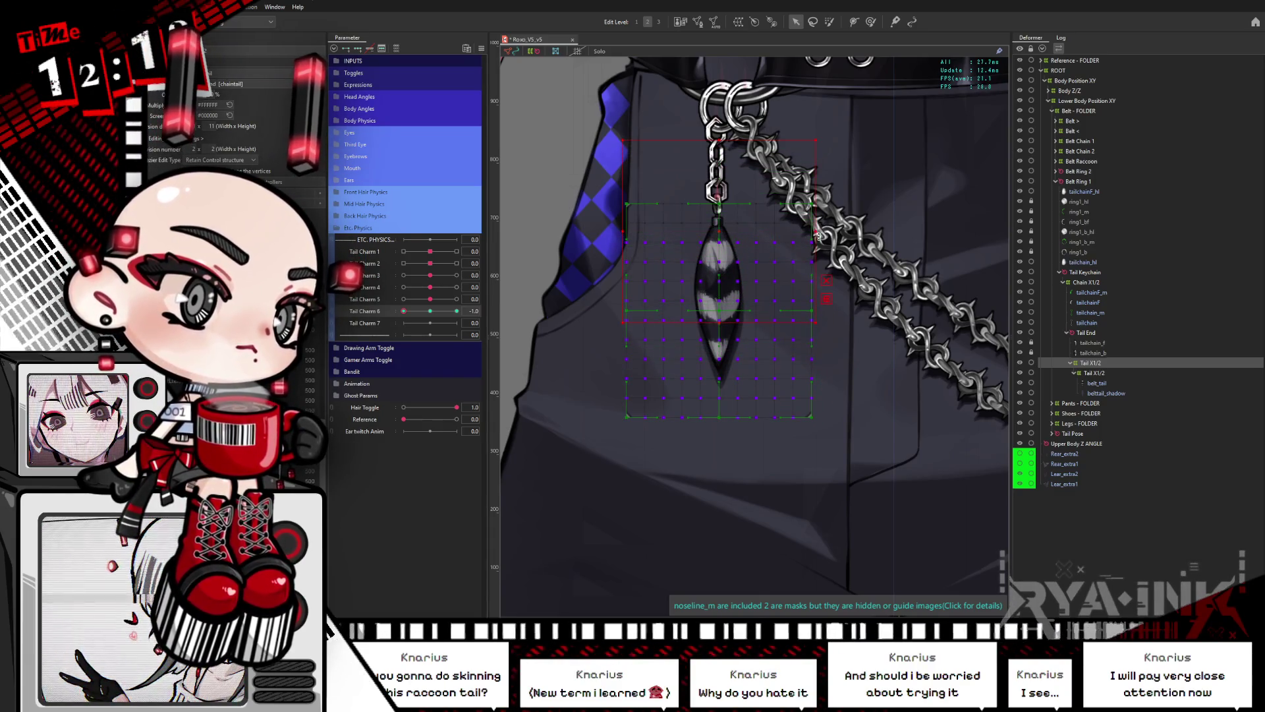
drag(816, 235, 811, 241)
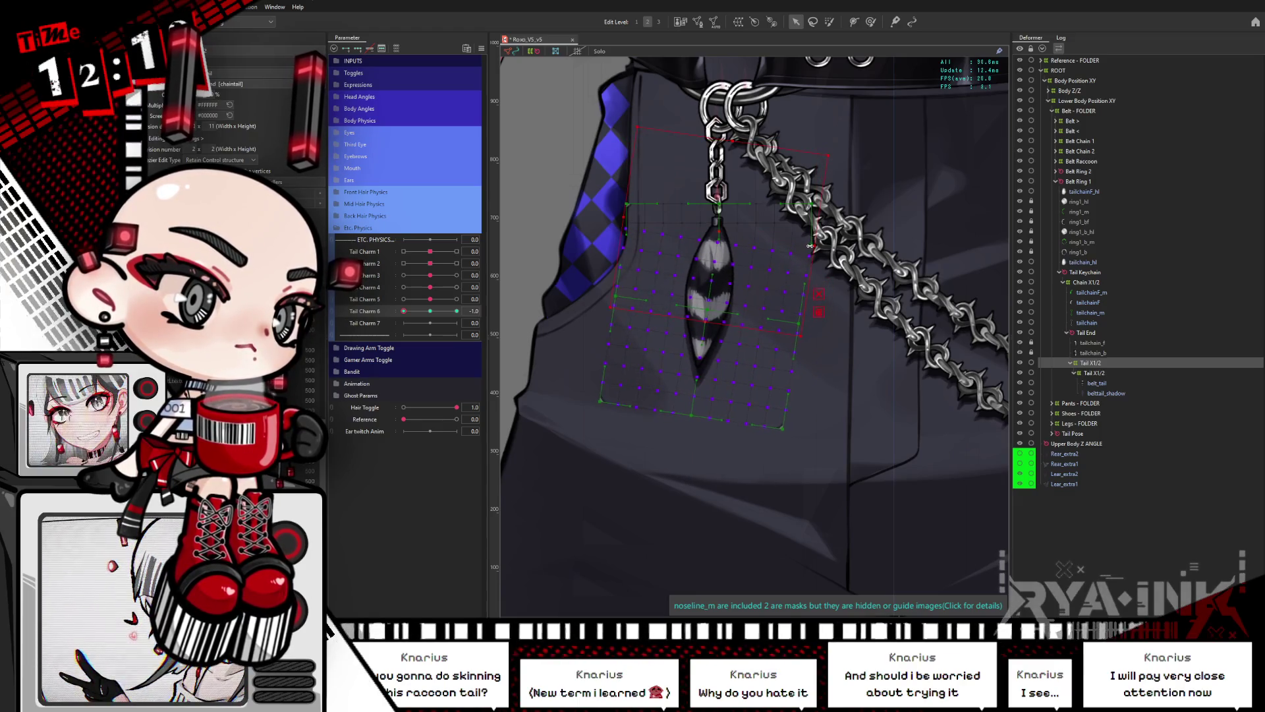
click(430, 311)
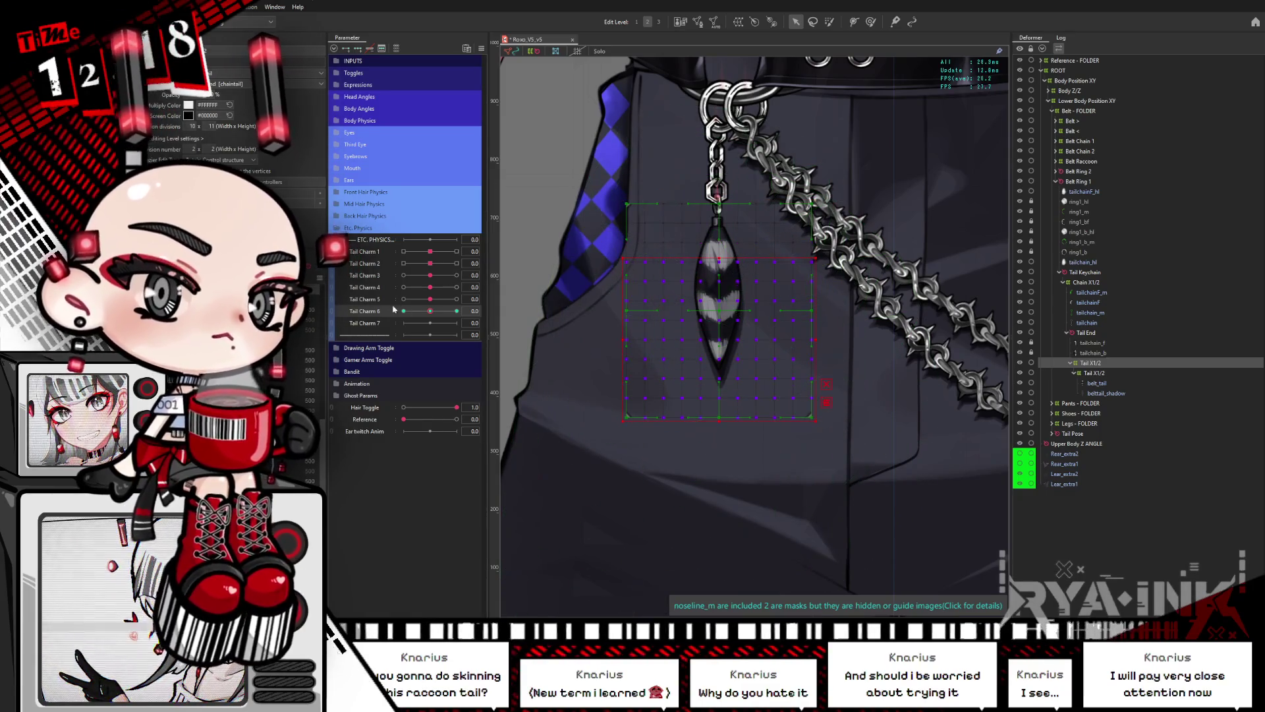
drag(430, 310, 381, 312)
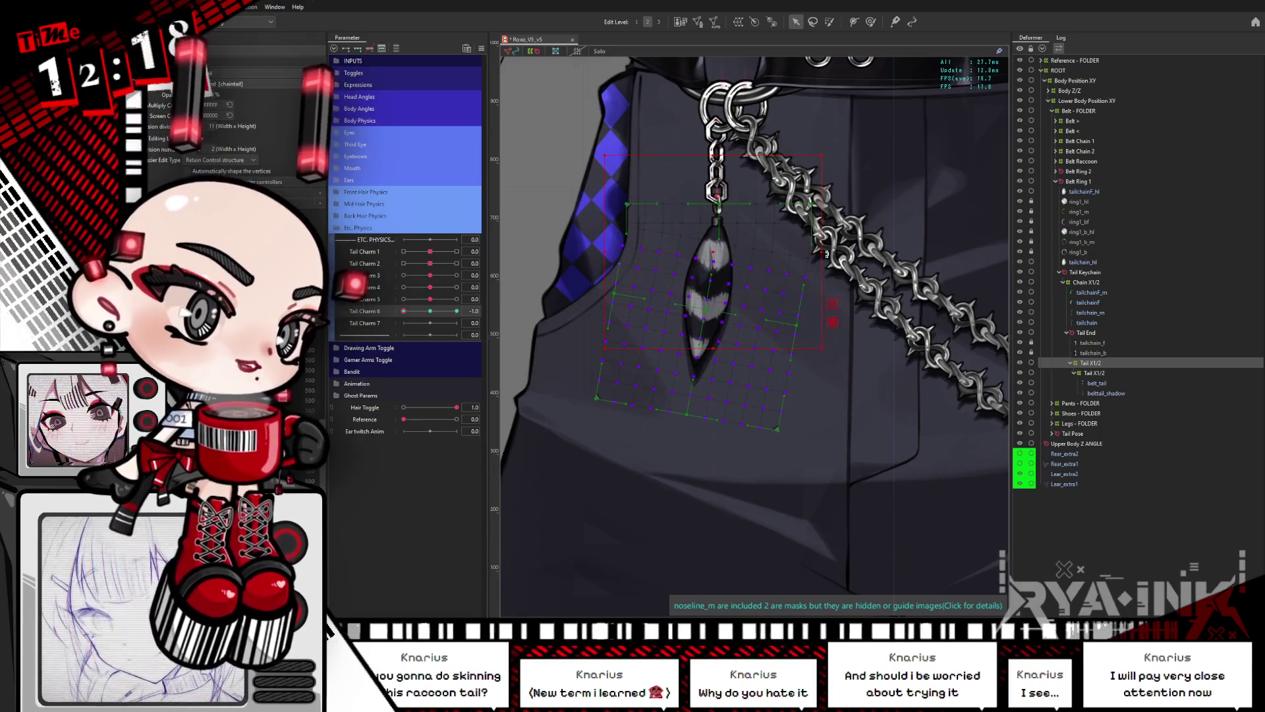
Step: Rotate the charm further clockwise at -1, scrub Tail Charm 6 to test, then reset it to 0
key(ctrl+z)
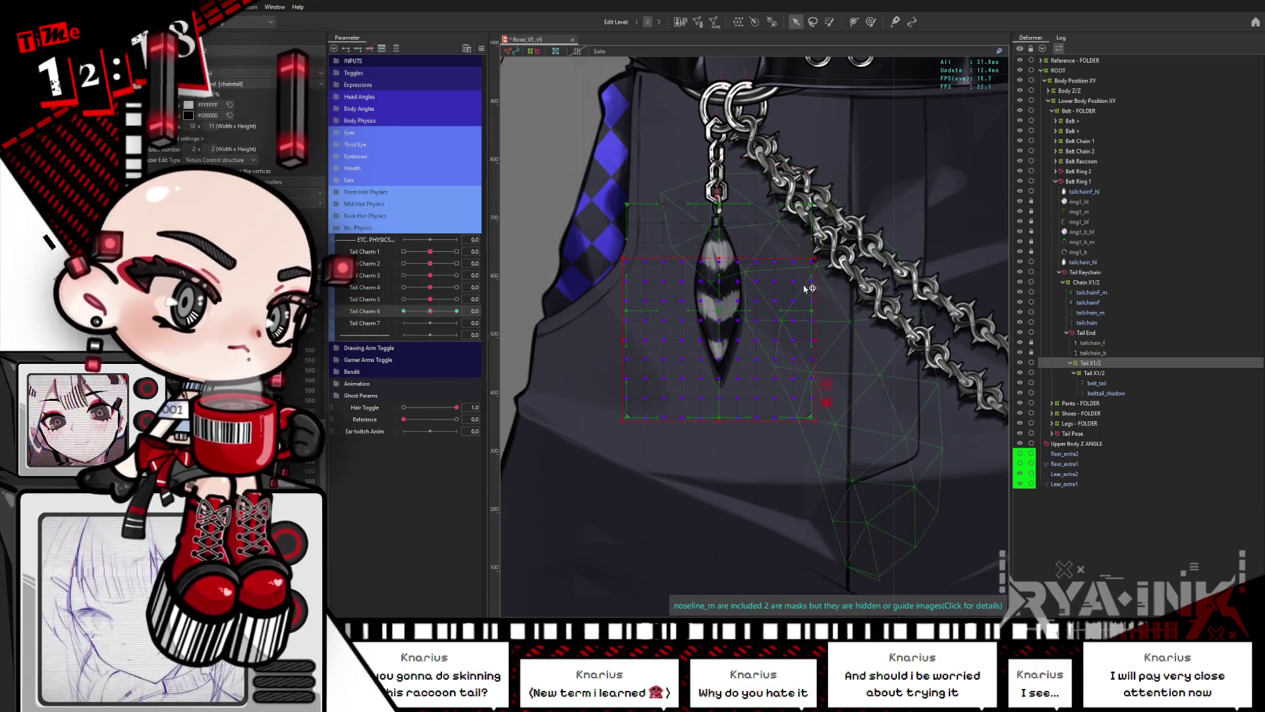
click(696, 341)
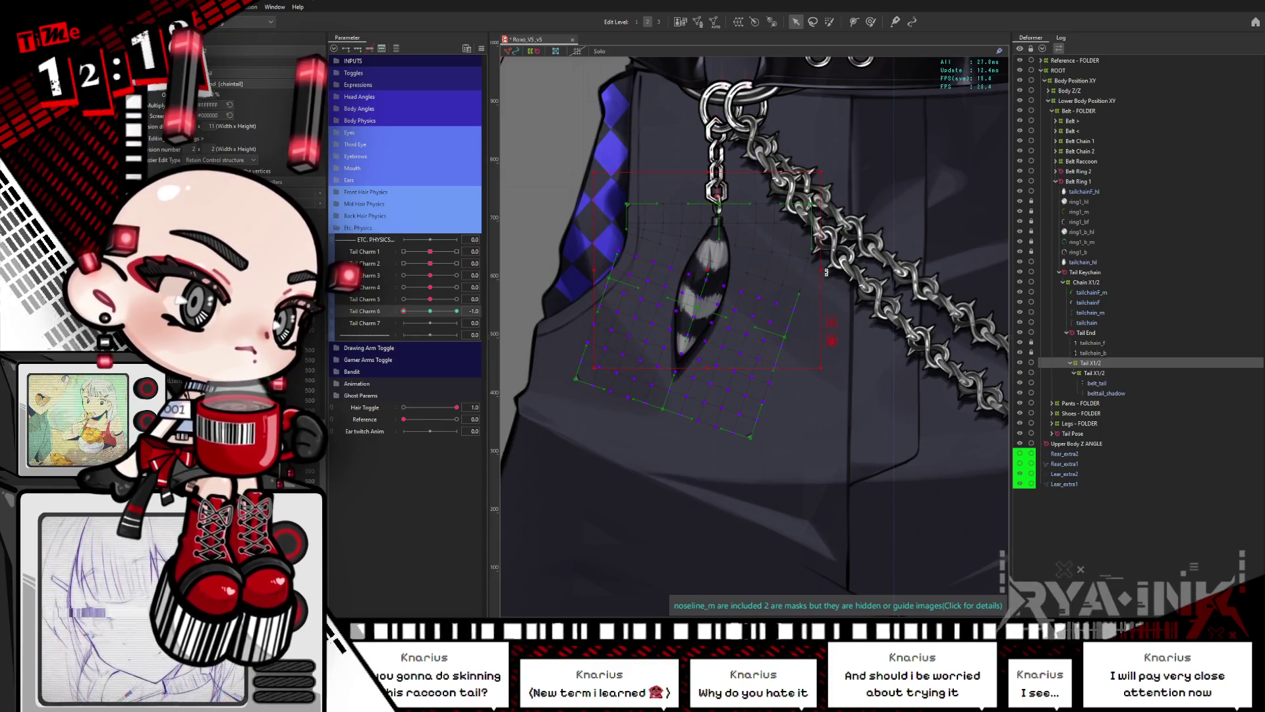
key(ctrl+z)
key(ctrl+y)
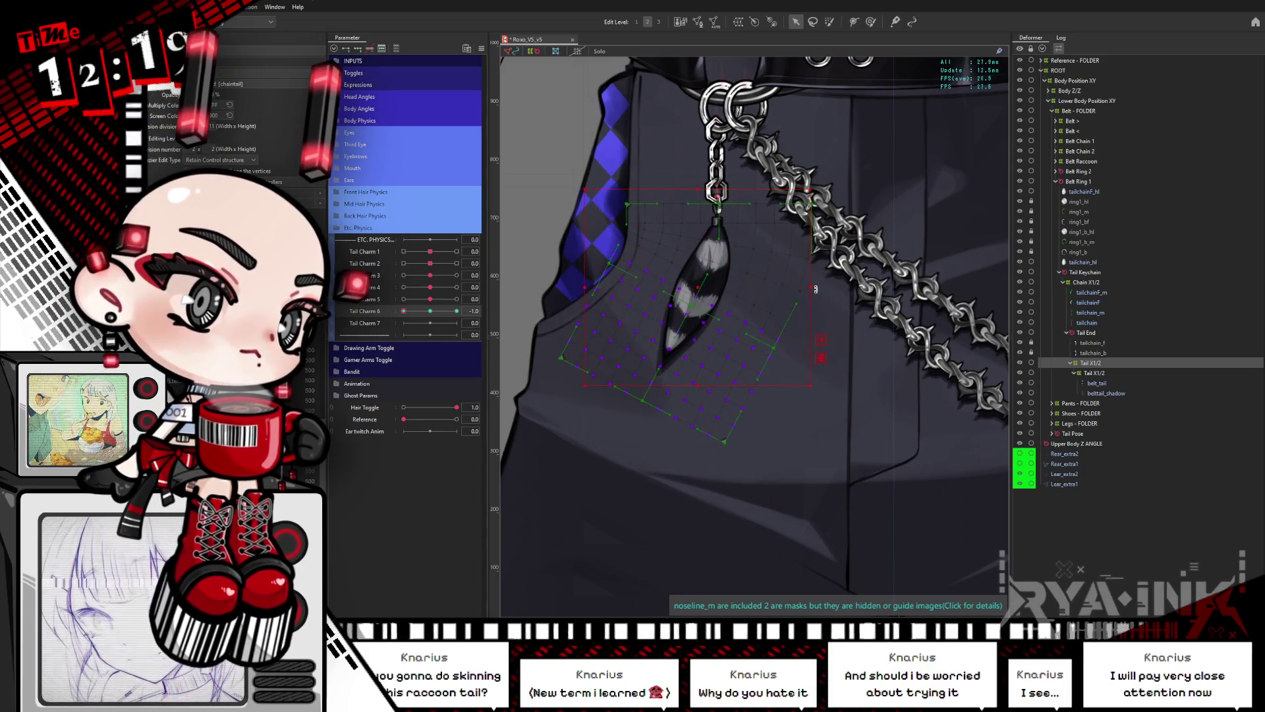
drag(815, 288, 805, 309)
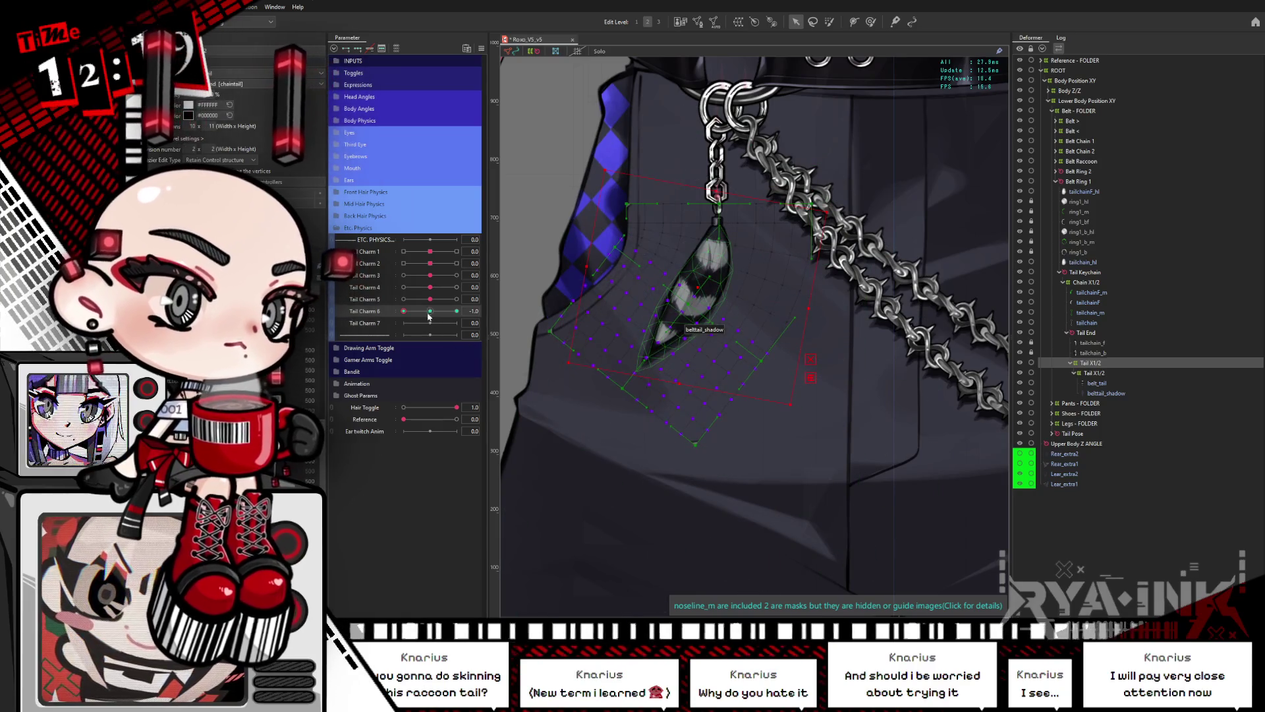
drag(410, 317, 465, 310)
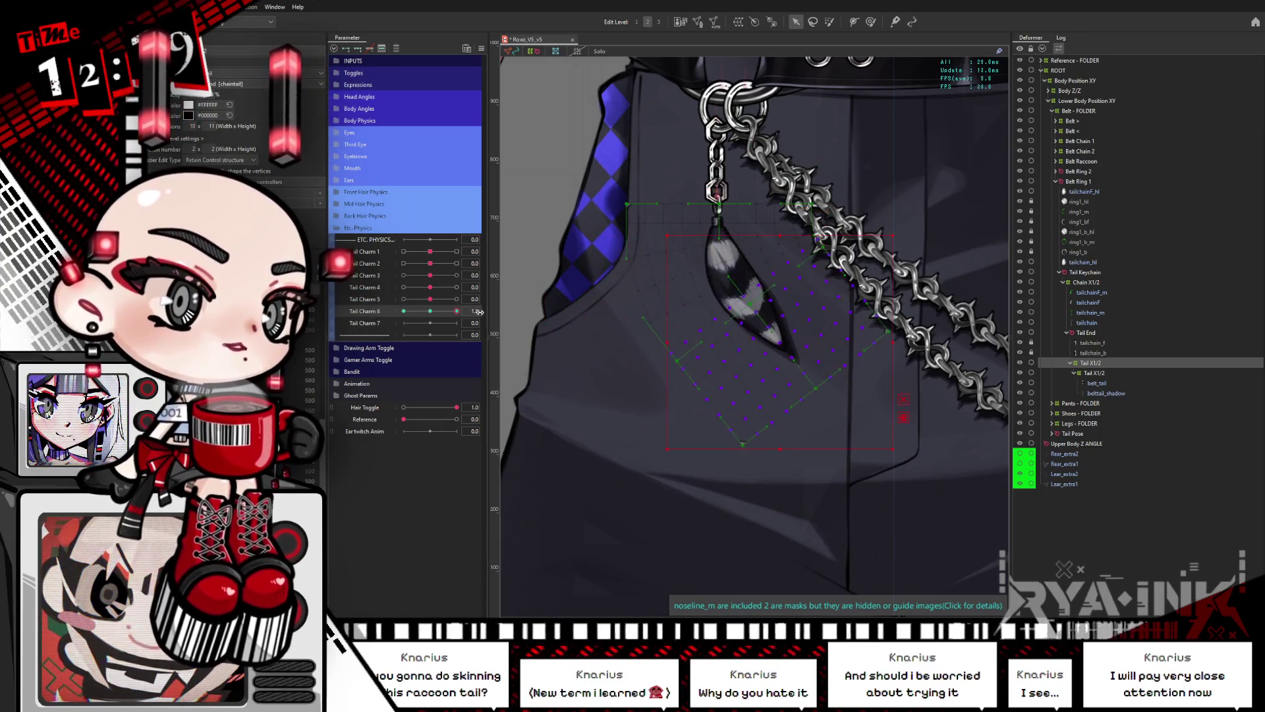
click(431, 312)
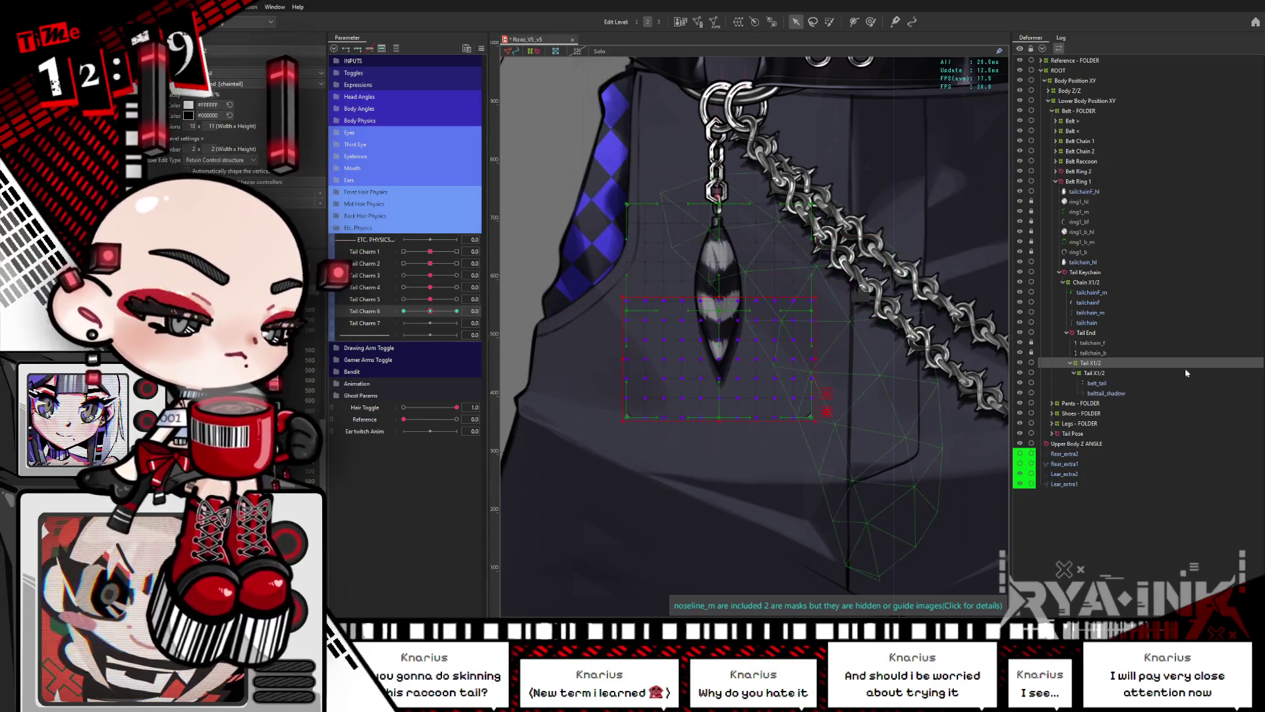
Step: Select the pendant's lower grid points on Tail X1/2 and set Tail Charm 7 to -1
click(1099, 373)
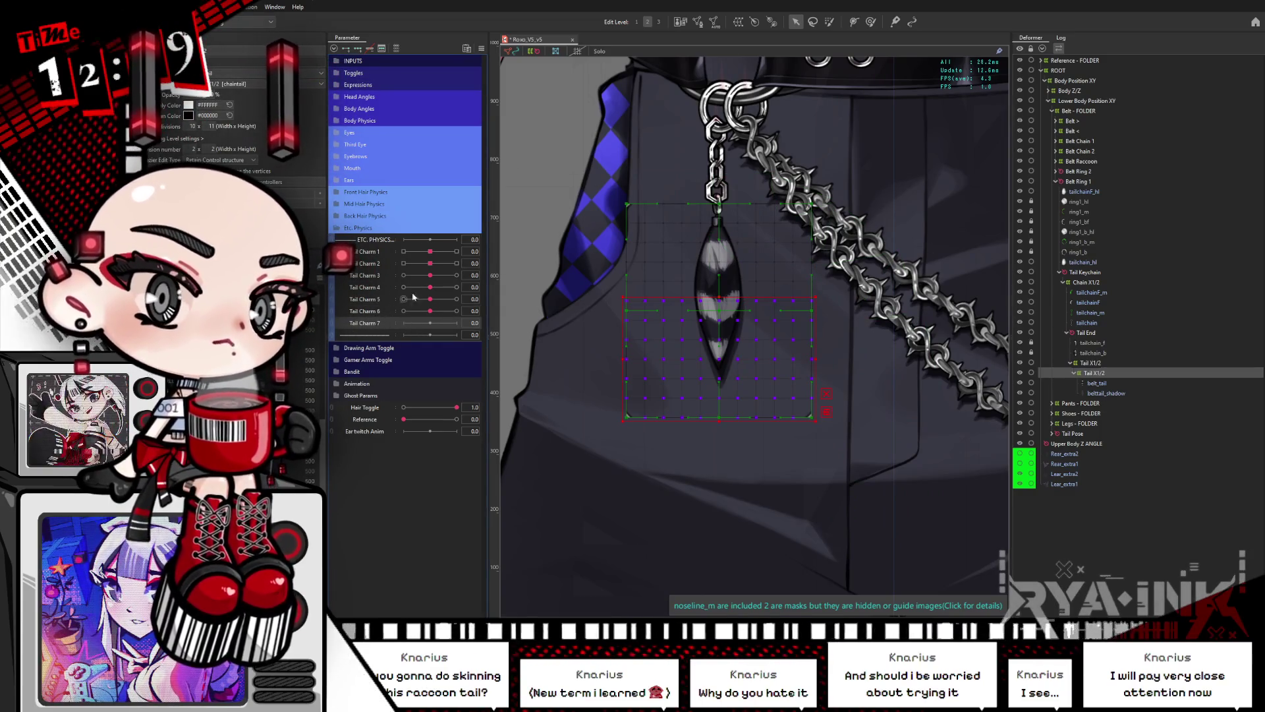
click(735, 337)
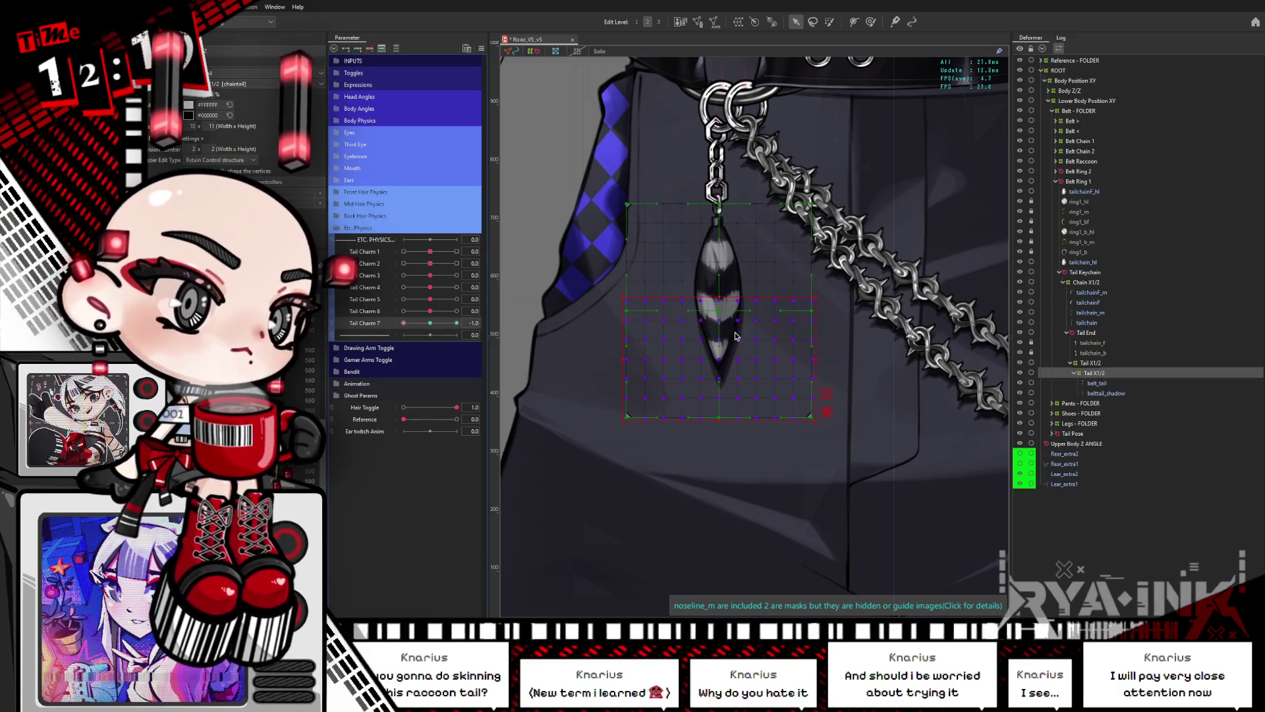
drag(720, 356, 763, 309)
key(ctrl+z)
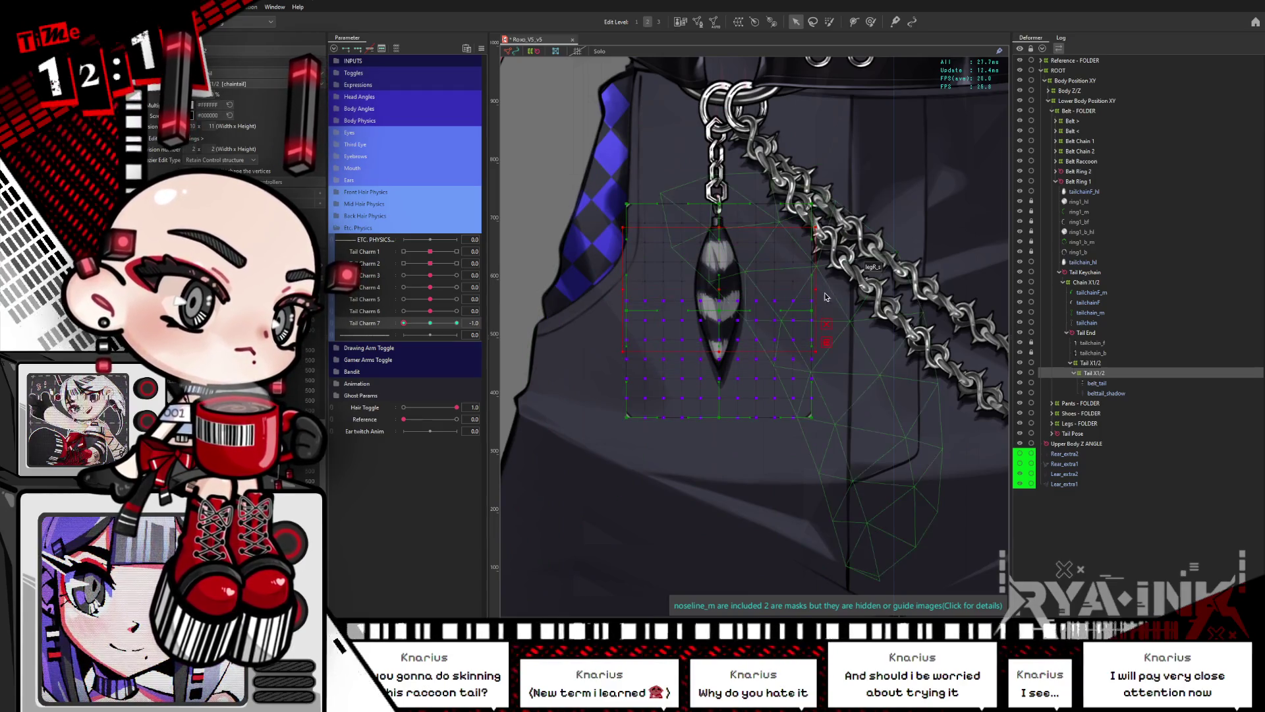
drag(819, 293, 620, 419)
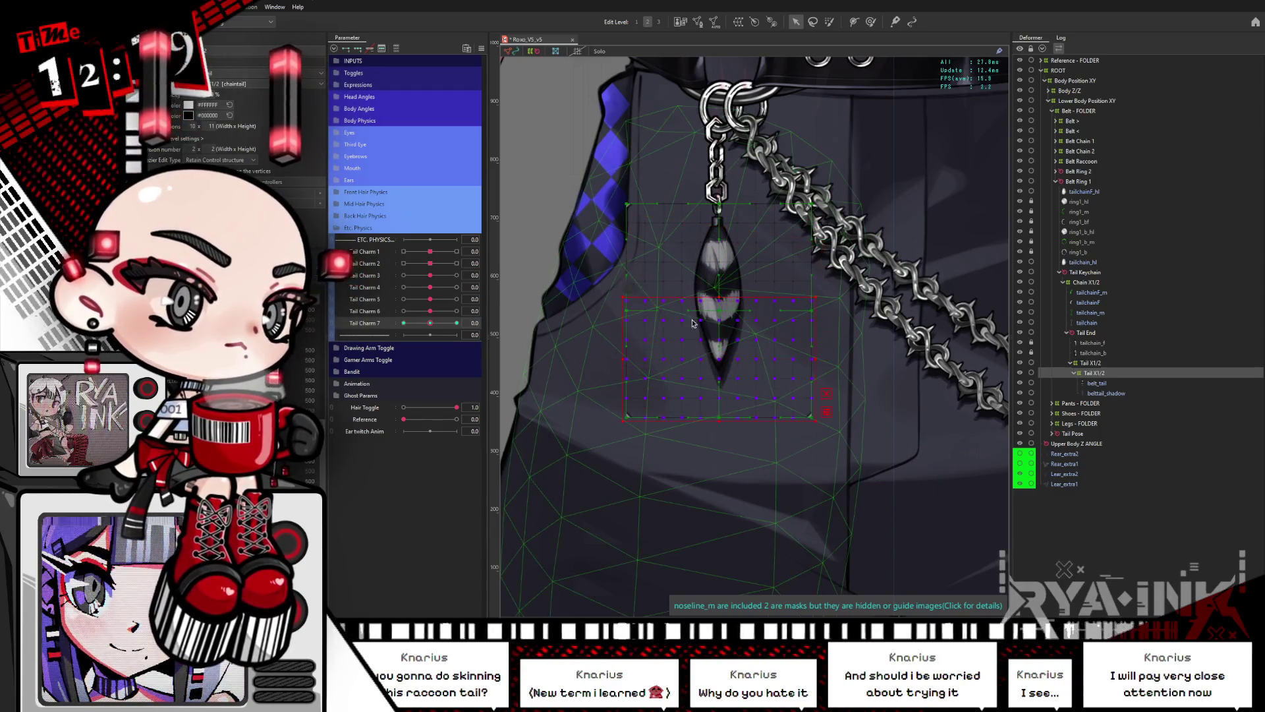
drag(430, 323, 404, 322)
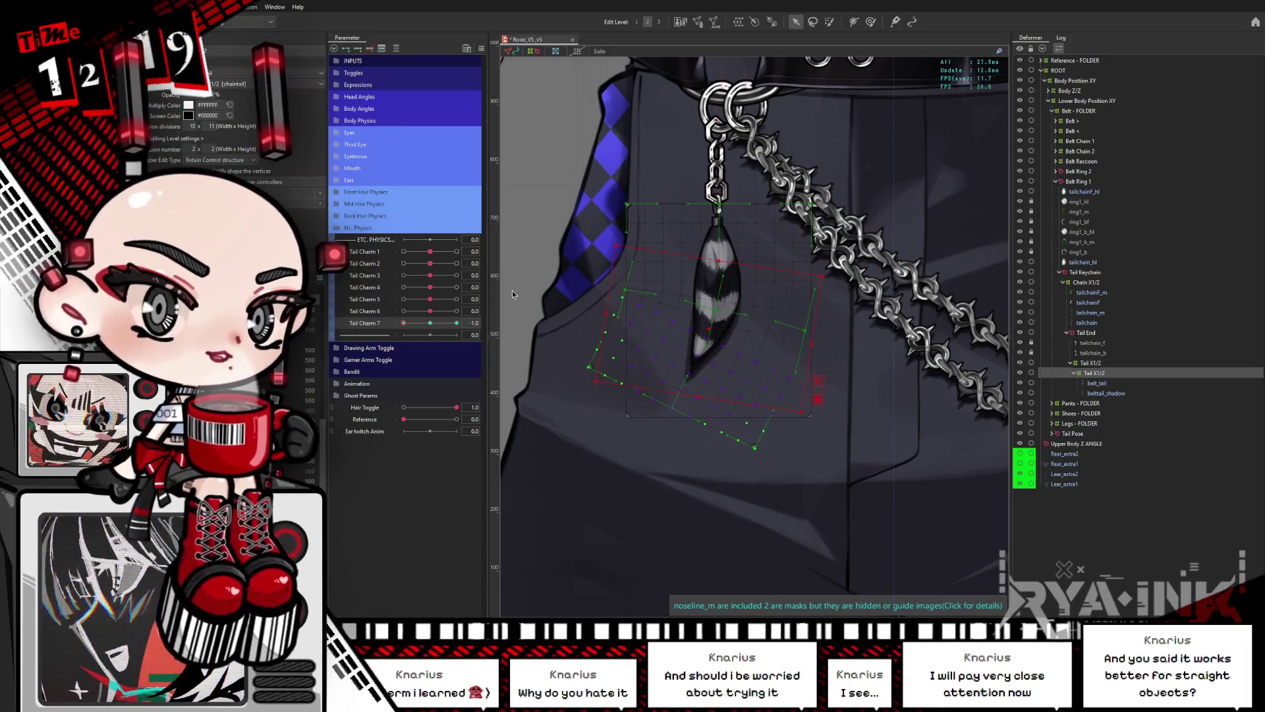
Step: Warp the grid to bend the charm's lower end sideways, then return Tail Charm 7 to 0
click(436, 327)
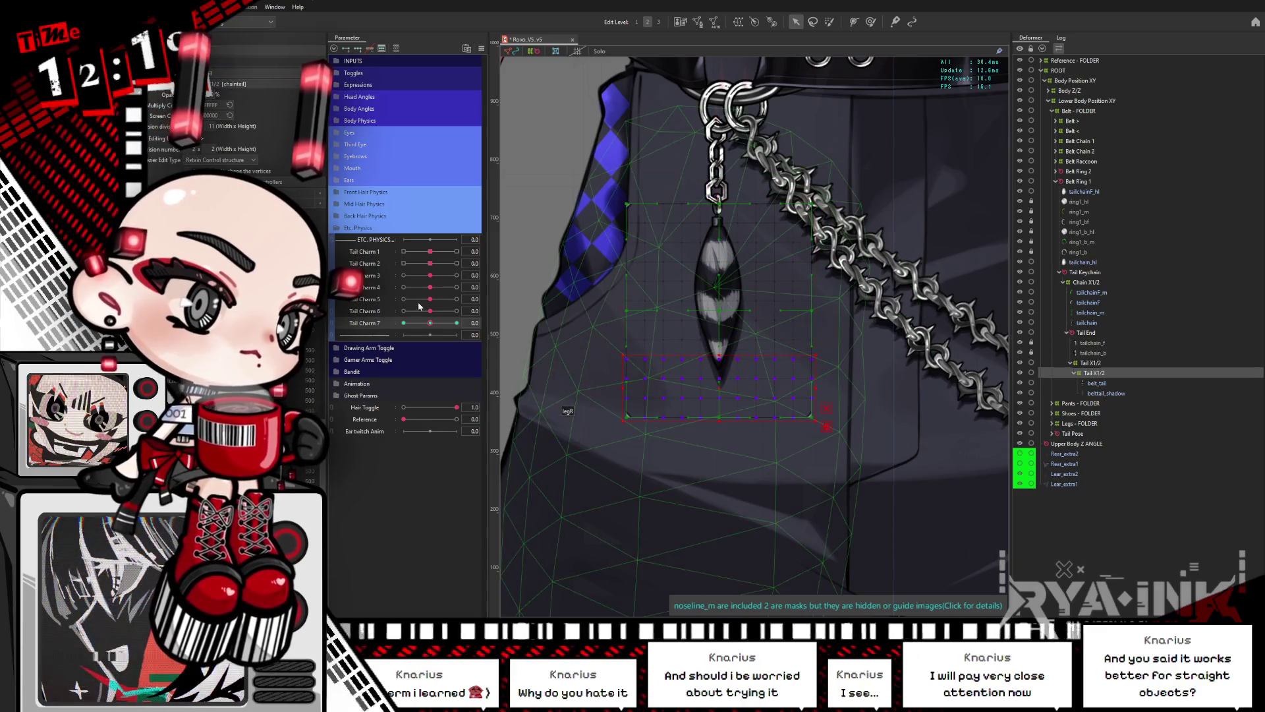
drag(610, 433, 707, 388)
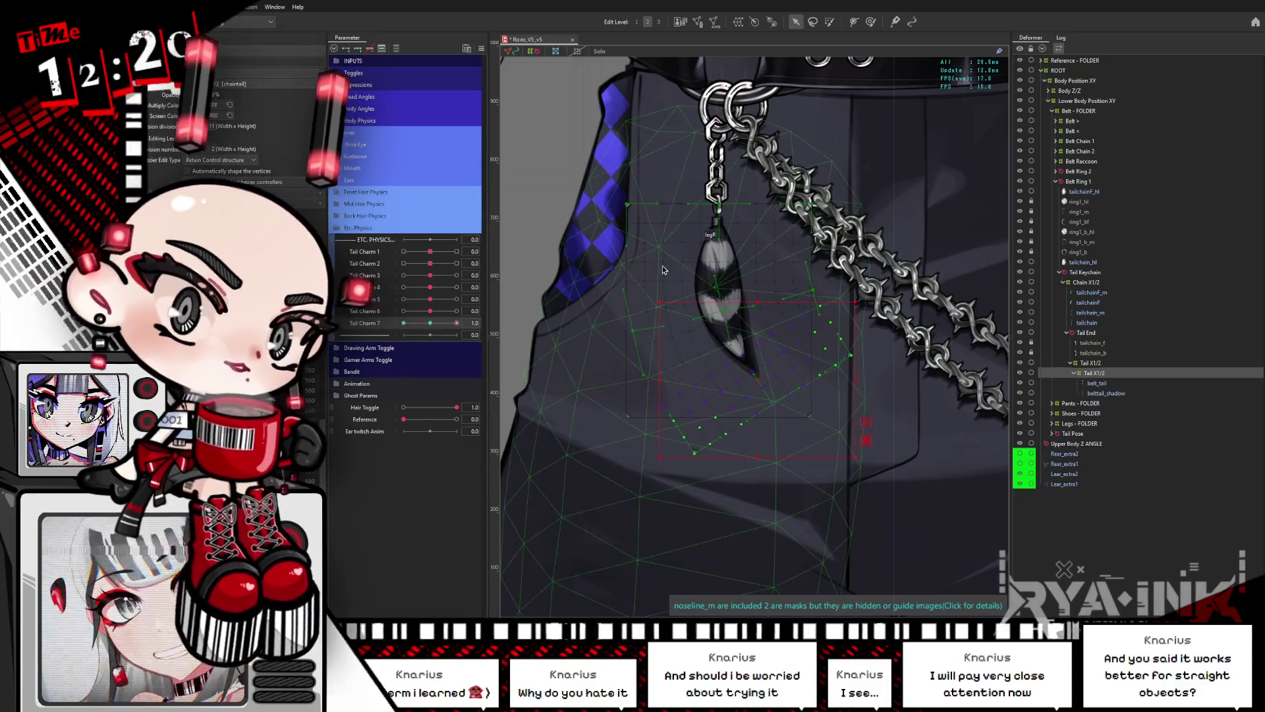
click(432, 323)
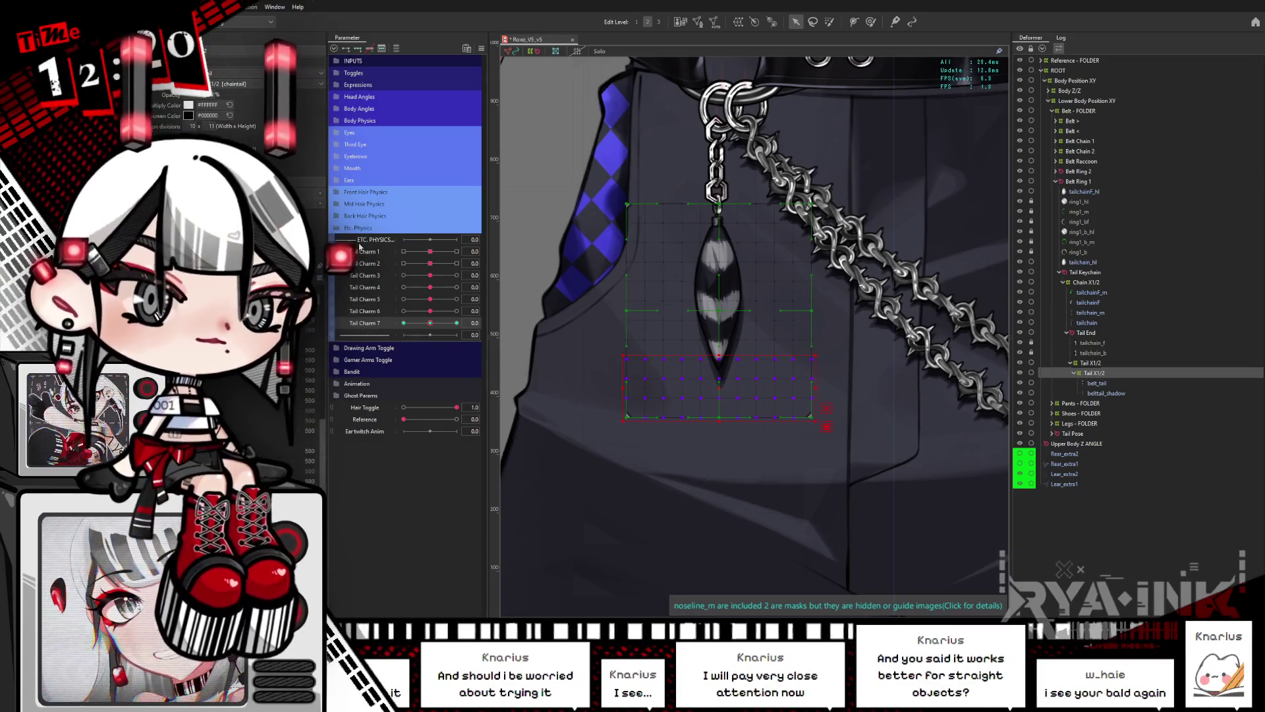
Step: Push Tail Charm 6 and 7 to 1.0 on the Tail X1/2 deformer to preview the swing and curl, then return
click(438, 330)
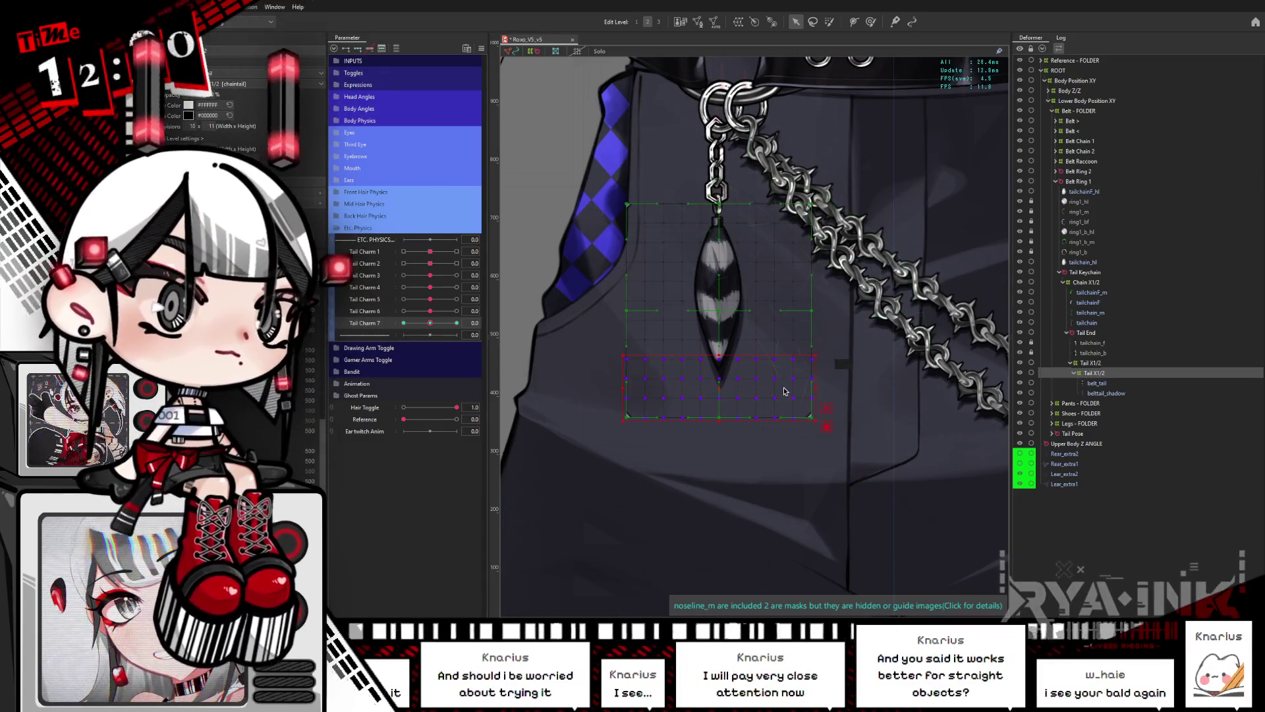
click(1099, 365)
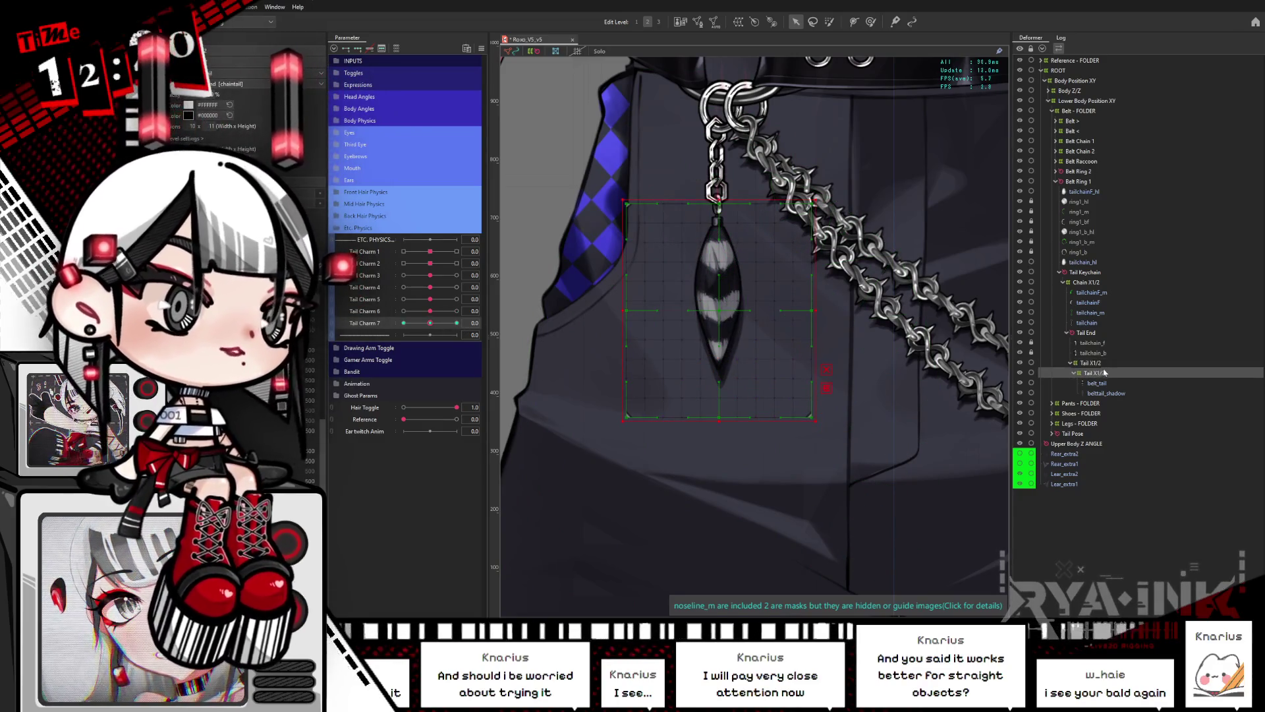
click(456, 310)
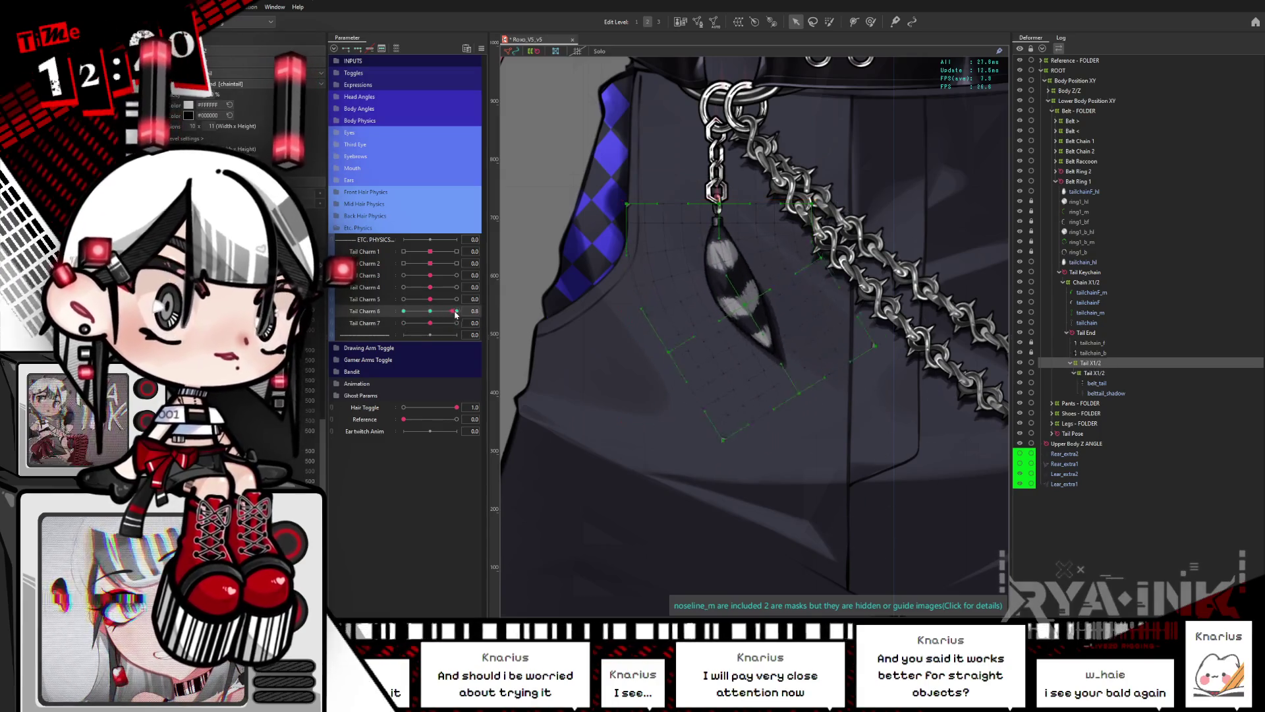
drag(430, 324, 455, 324)
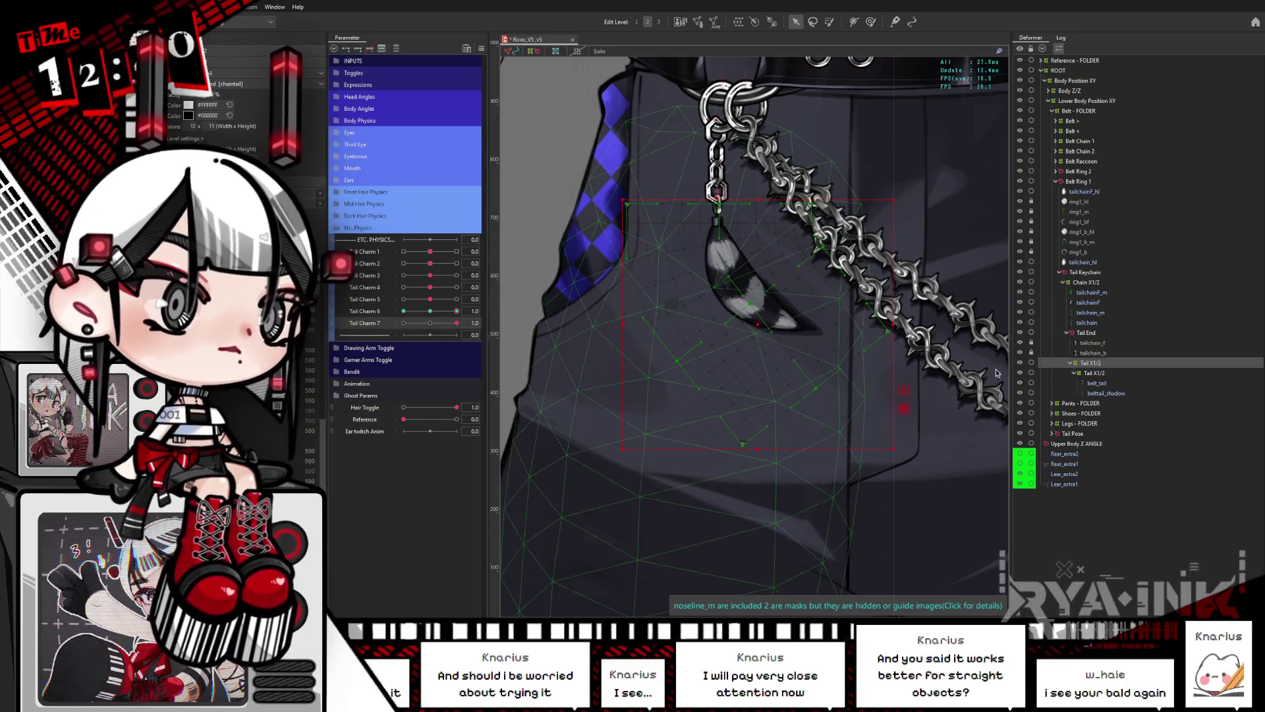
click(1099, 374)
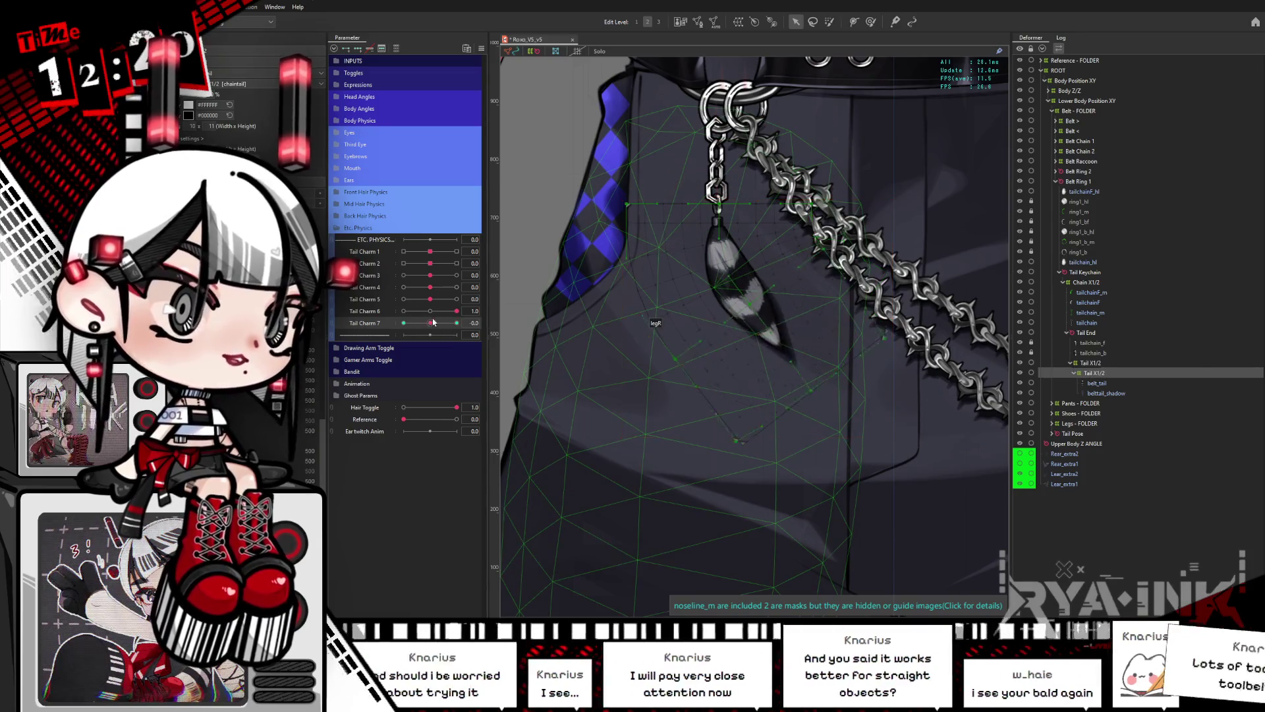
drag(456, 323, 431, 324)
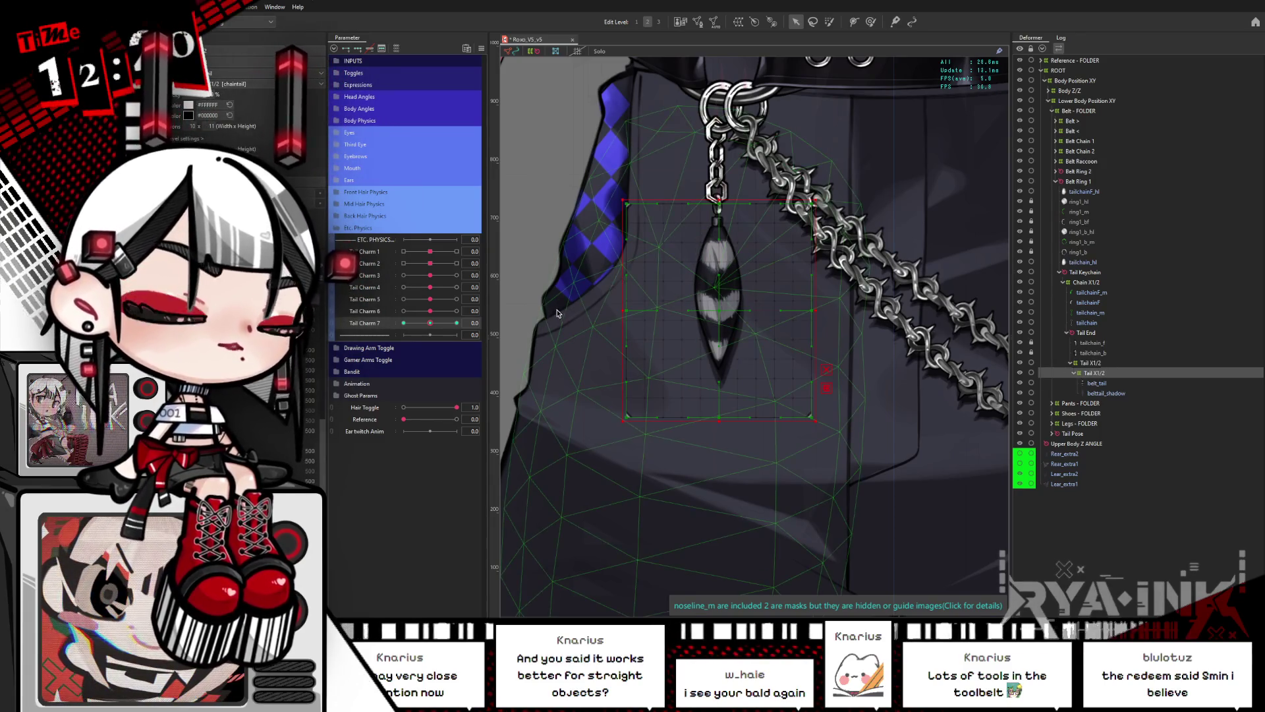
Step: Switch between the outer and nested Tail X1/2 deformers while swinging Tail Charm 6, then bring up the parameter options
click(1091, 363)
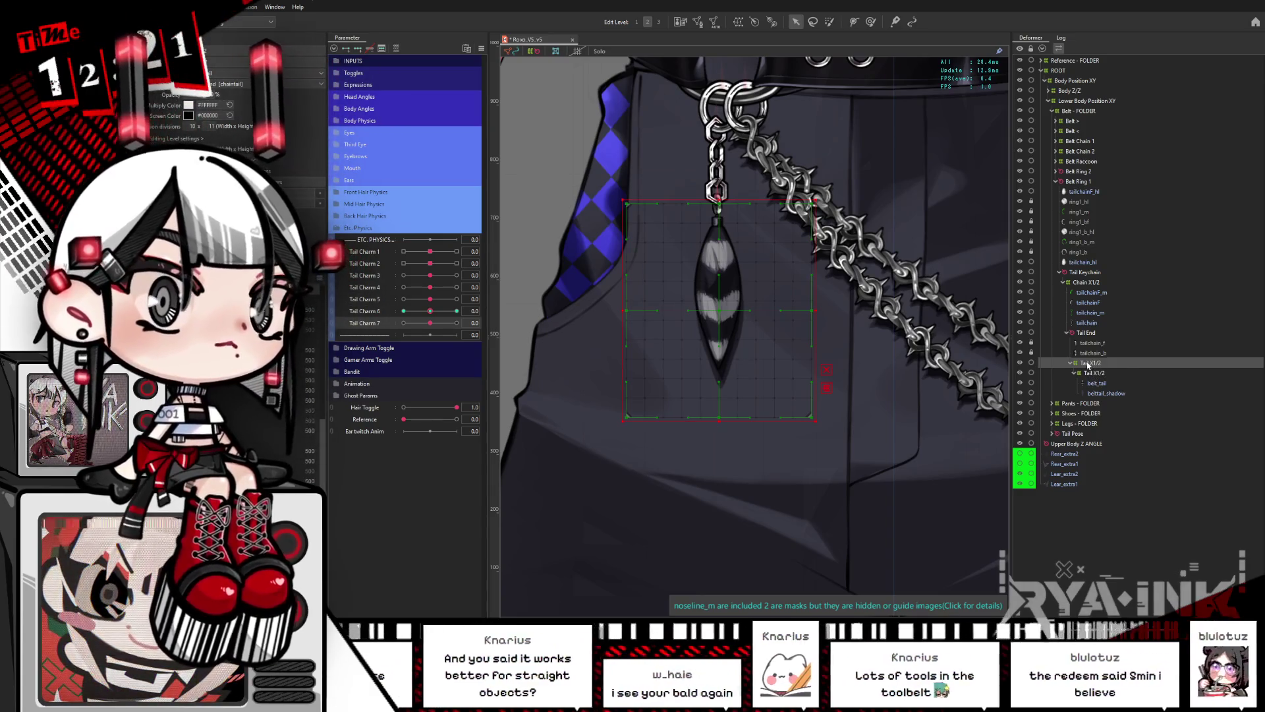
click(1101, 374)
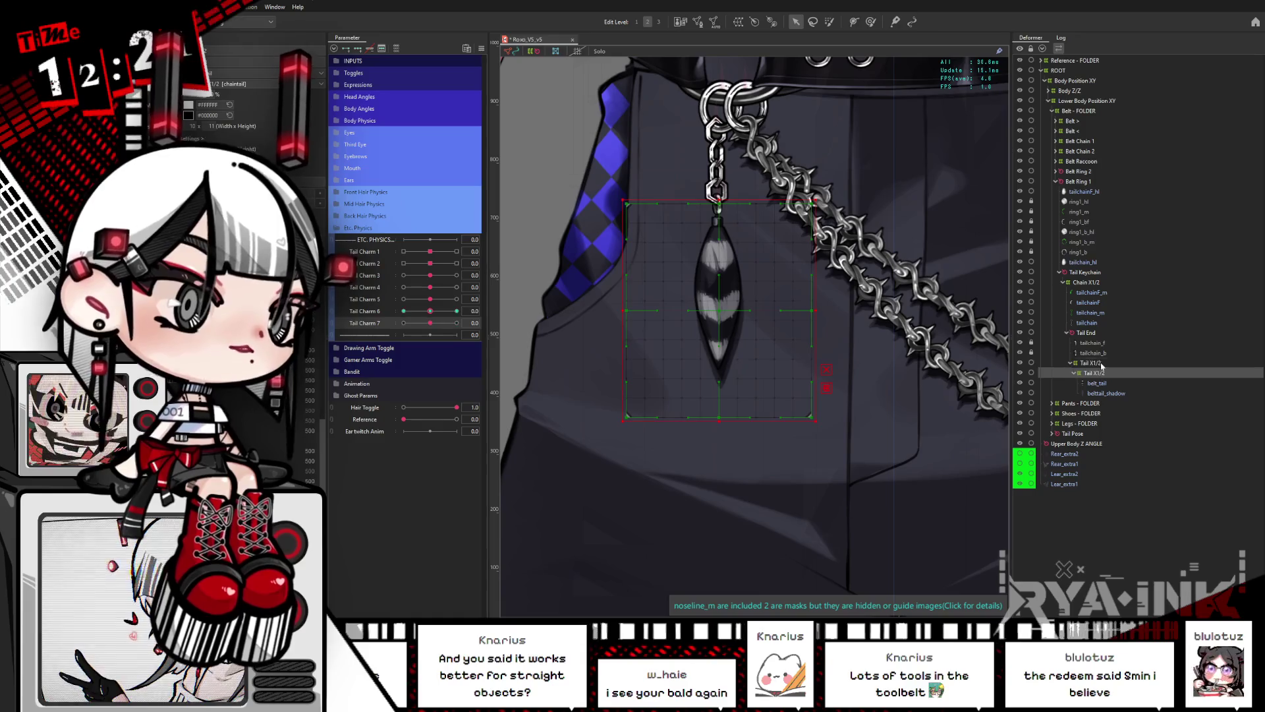
double_click(1099, 365)
click(1077, 374)
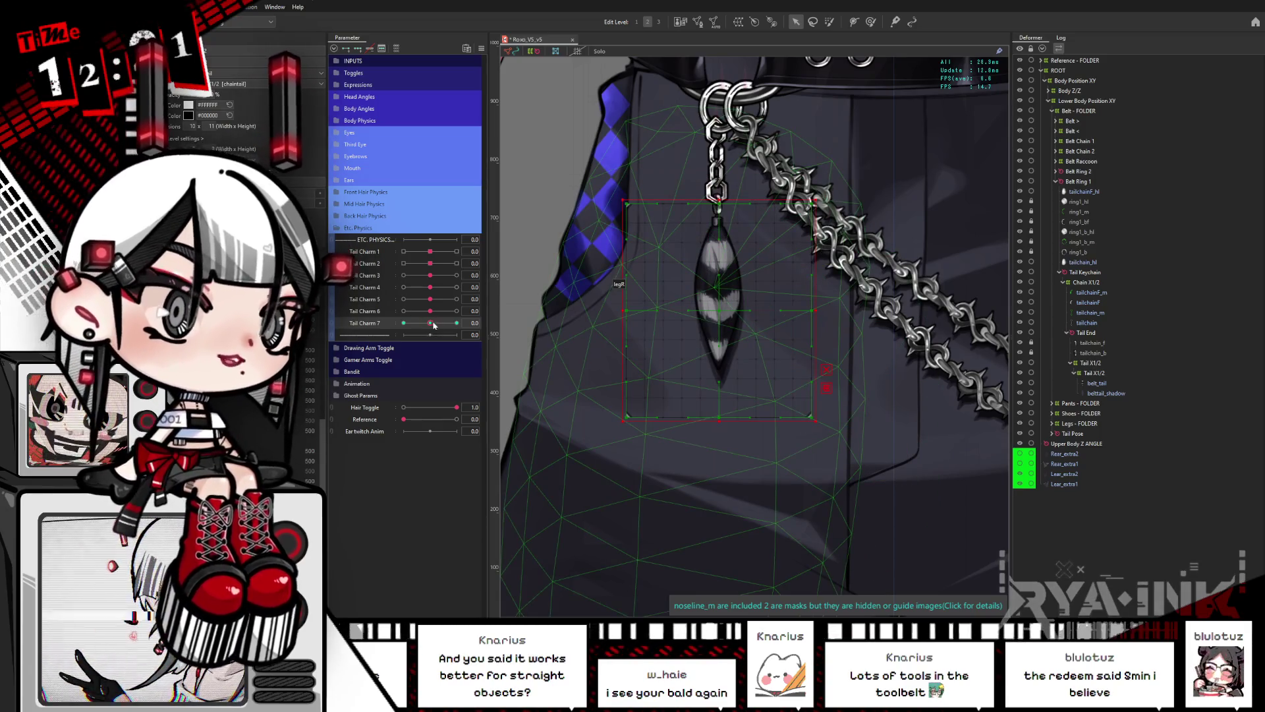
click(1094, 366)
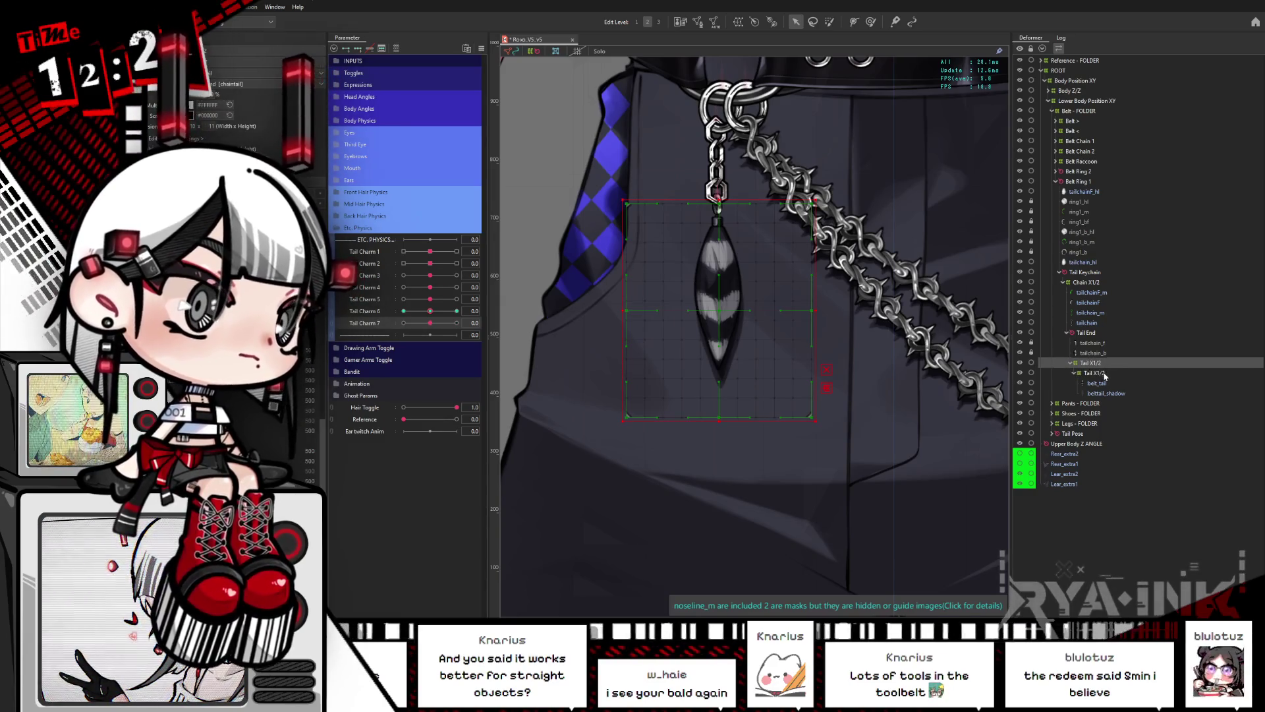
click(1104, 374)
click(1099, 369)
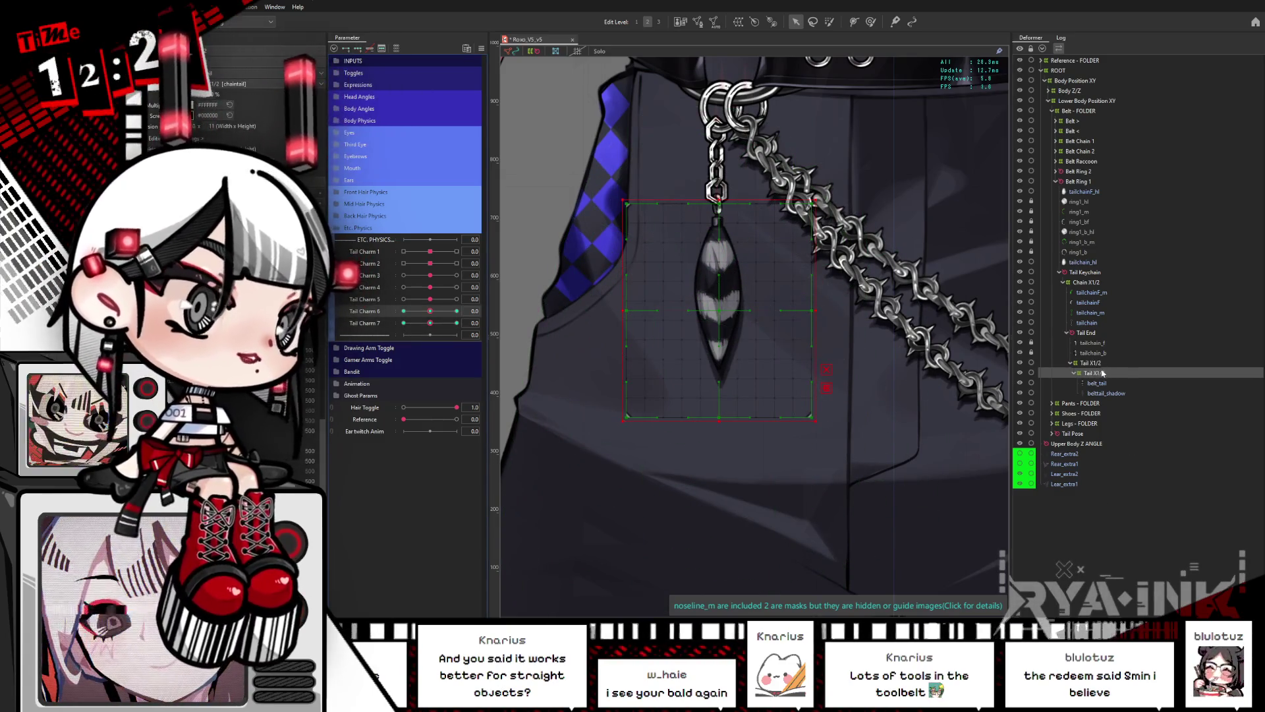
mouse_move(431, 310)
mouse_down()
mouse_move(456, 311)
mouse_move(399, 322)
mouse_move(433, 315)
mouse_up()
click(482, 47)
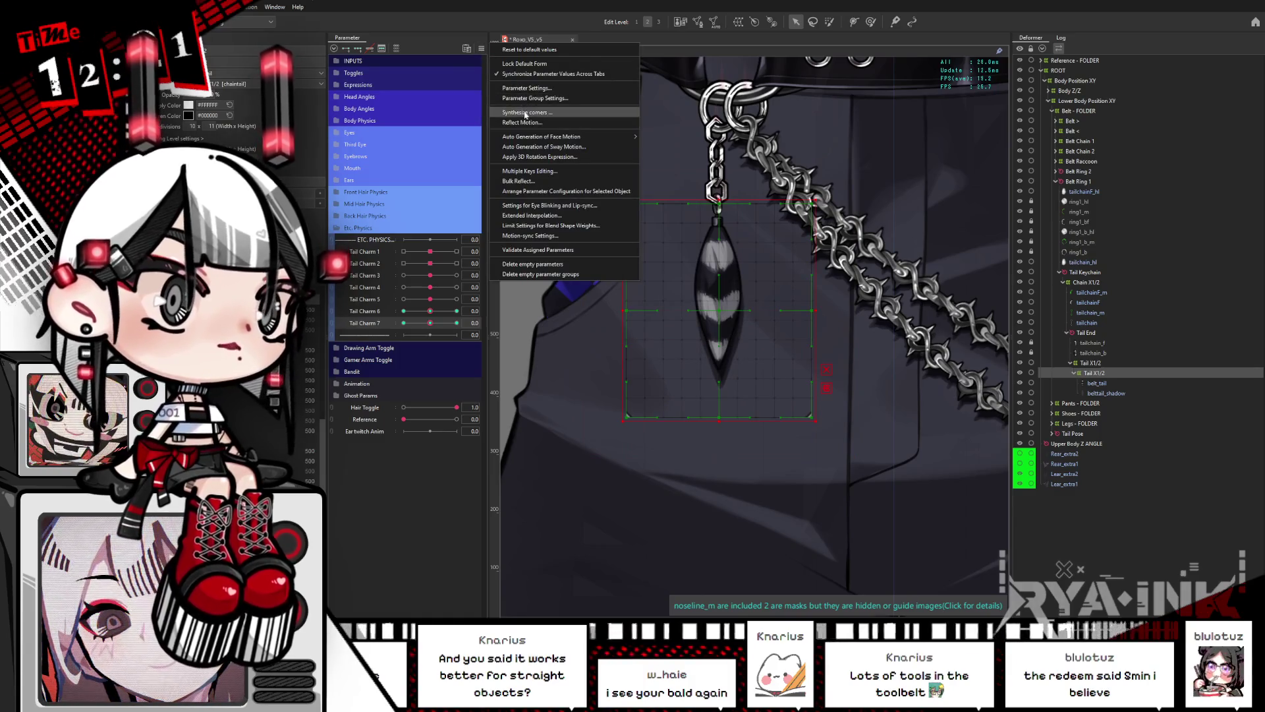
Step: Dismiss the parameter options unused, swing the charm to its -1.0 pose with Tail Charm 6 and 7, then reset both to 0
click(703, 332)
mouse_move(433, 313)
mouse_down()
mouse_move(407, 313)
mouse_move(433, 312)
mouse_up()
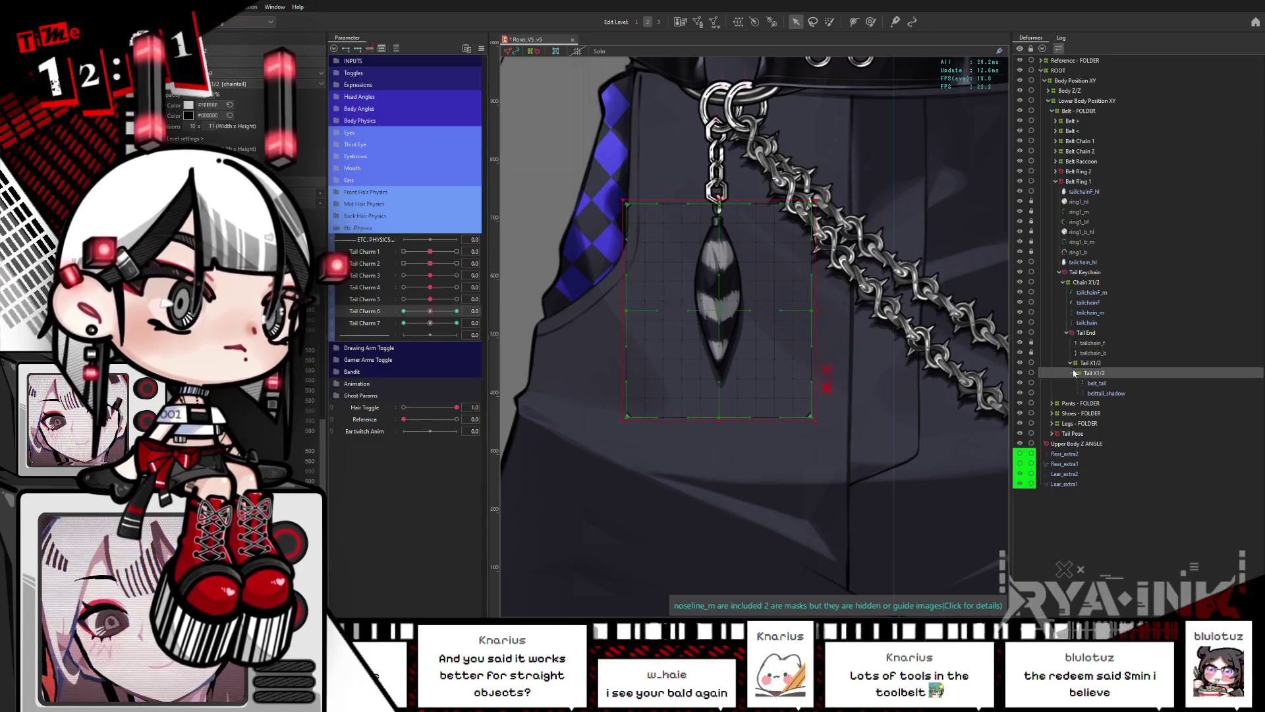
click(1087, 373)
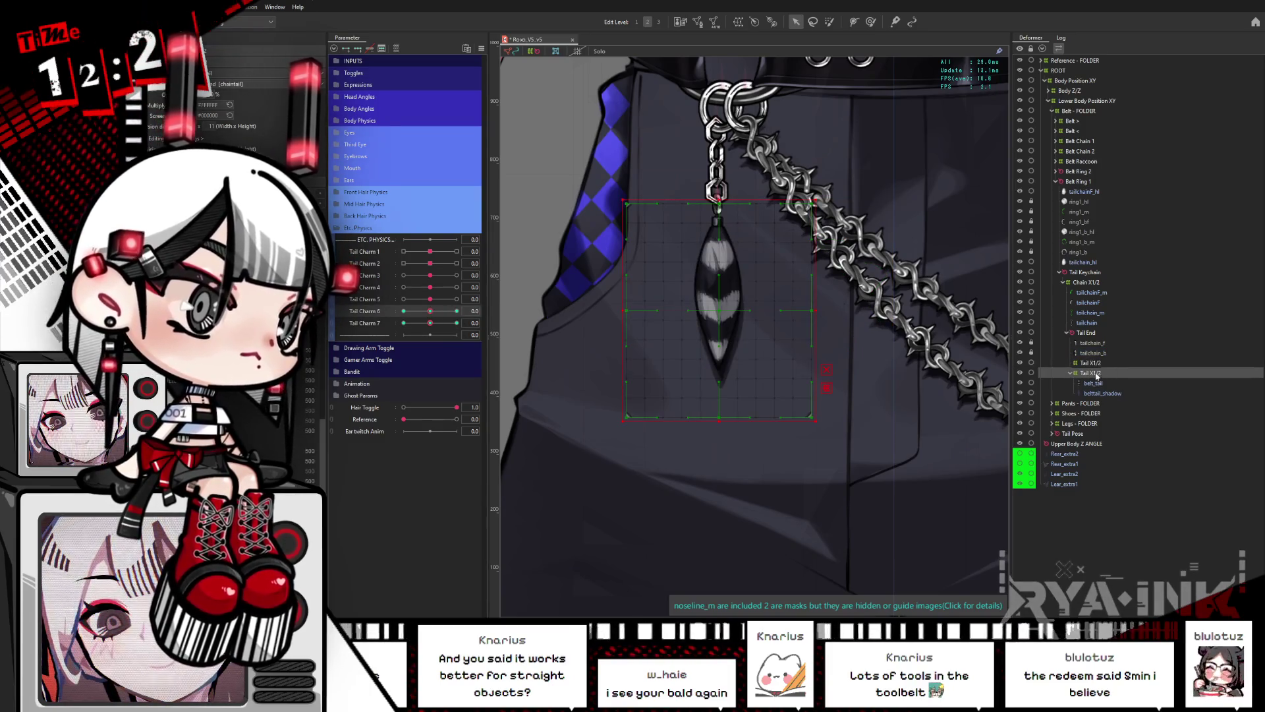
click(481, 47)
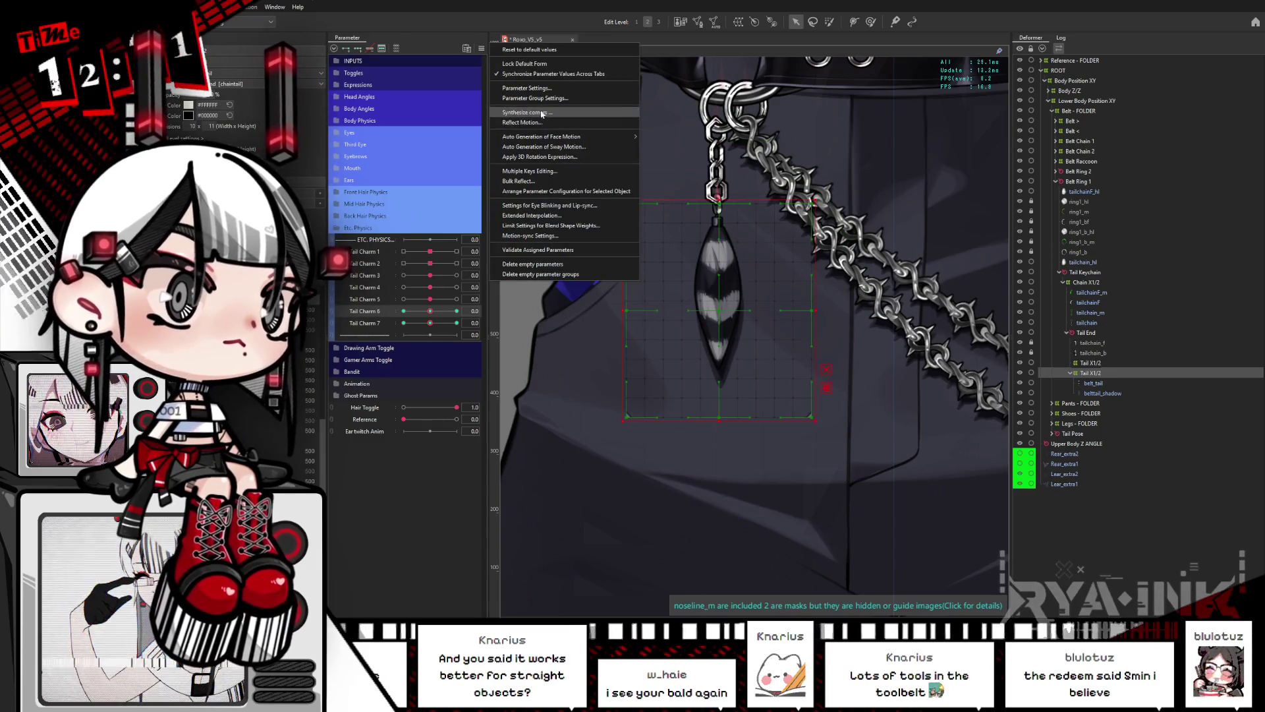
key(Escape)
mouse_move(429, 311)
mouse_down()
mouse_move(481, 324)
mouse_move(402, 327)
mouse_up()
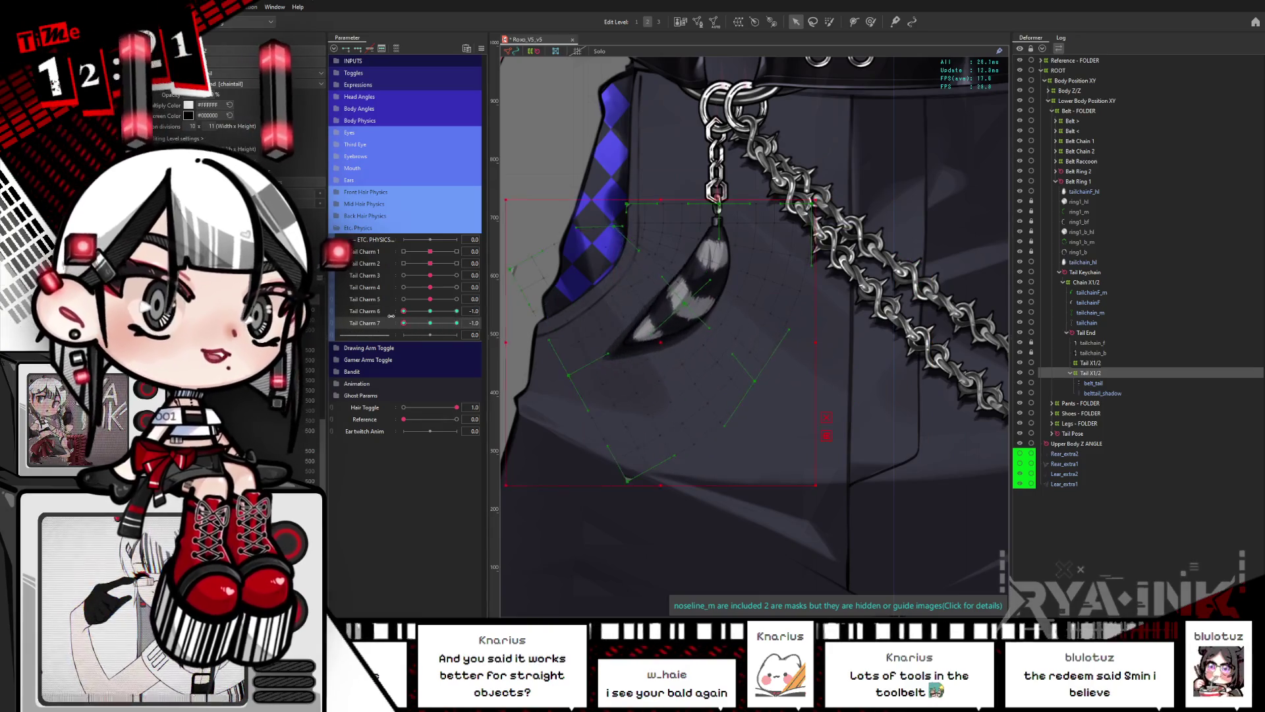
mouse_move(484, 326)
mouse_down()
mouse_move(458, 317)
mouse_move(510, 320)
mouse_move(423, 308)
mouse_up()
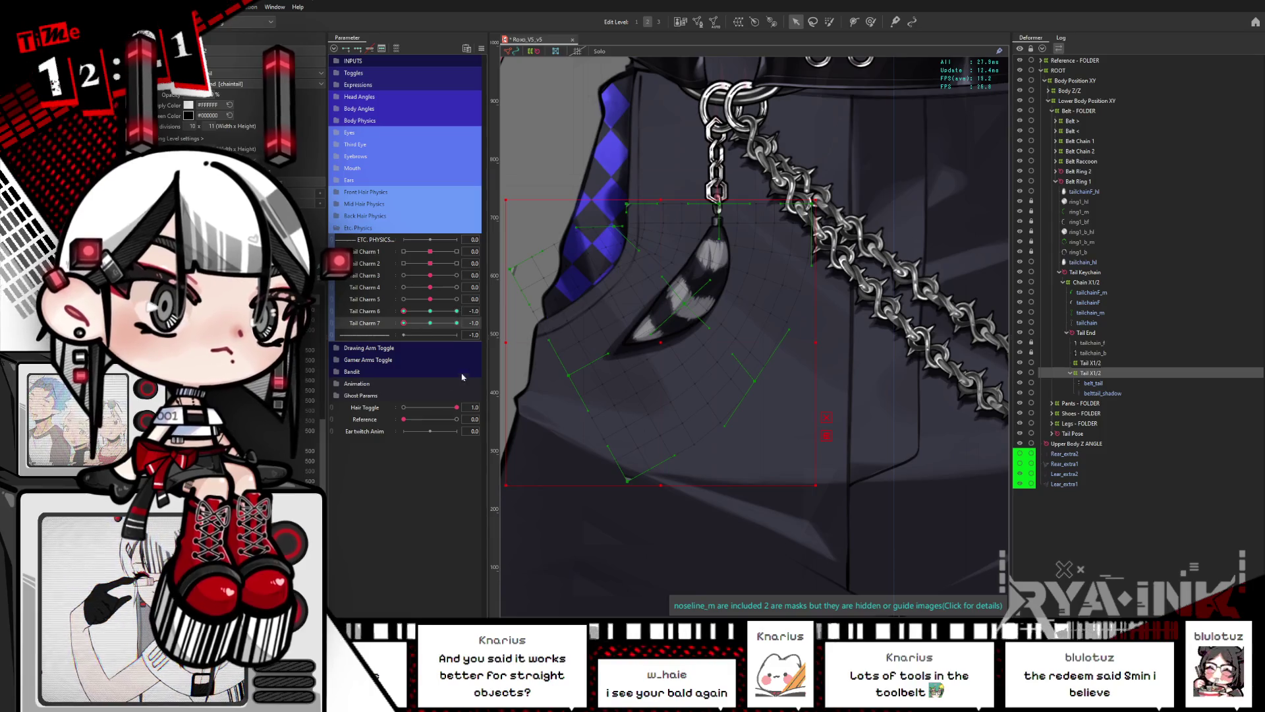
click(432, 319)
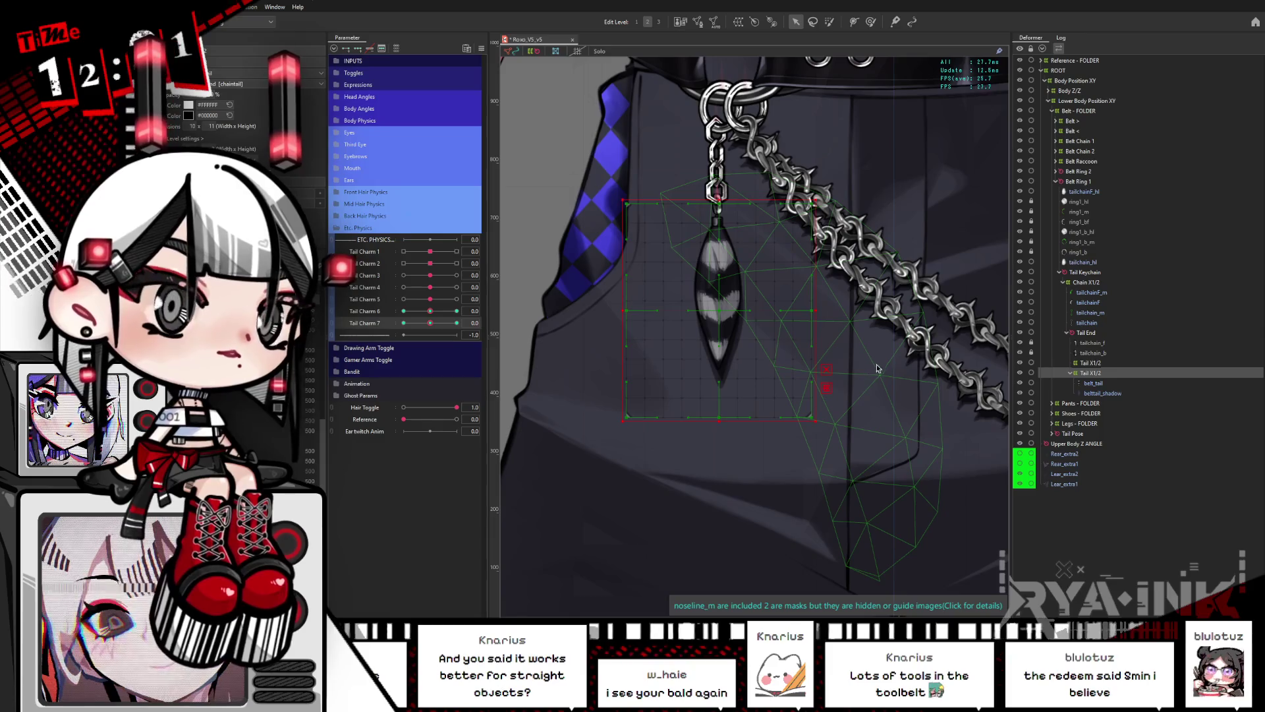
click(455, 319)
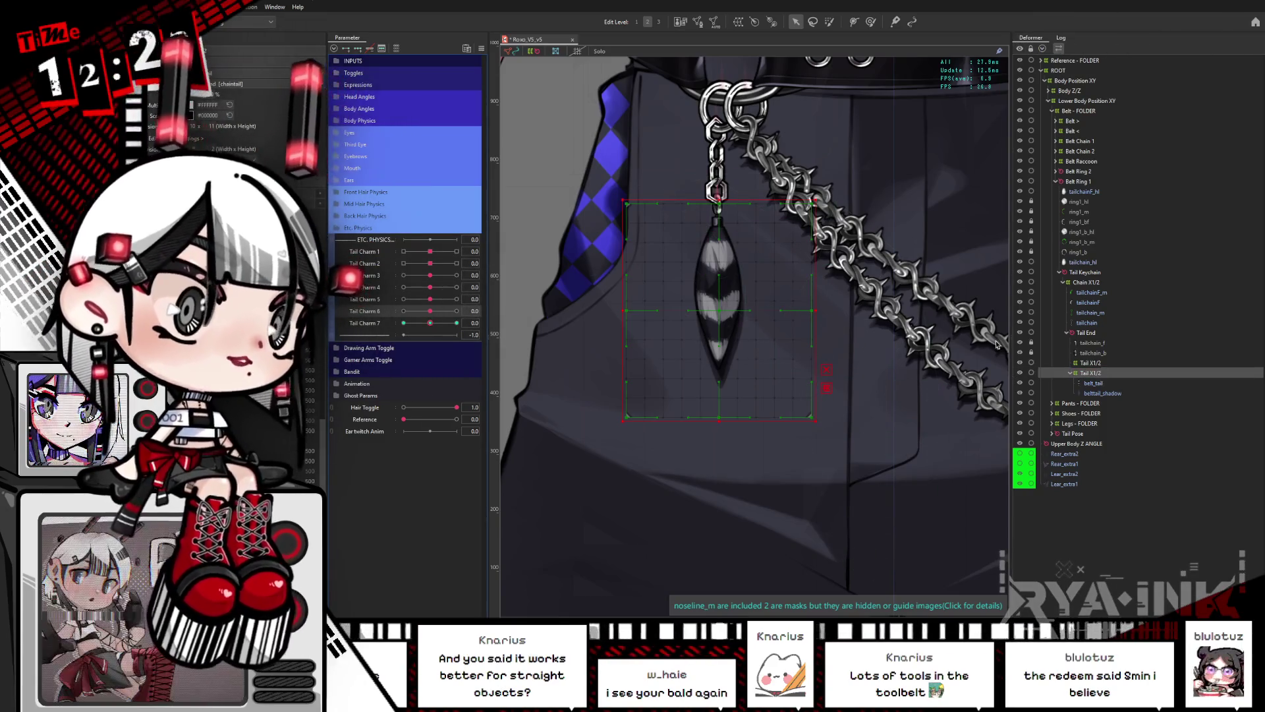
Step: Select all children of Tail X1/2 and set Tail Charm 6 and 7 to -1.0
click(1068, 363)
right_click(1114, 364)
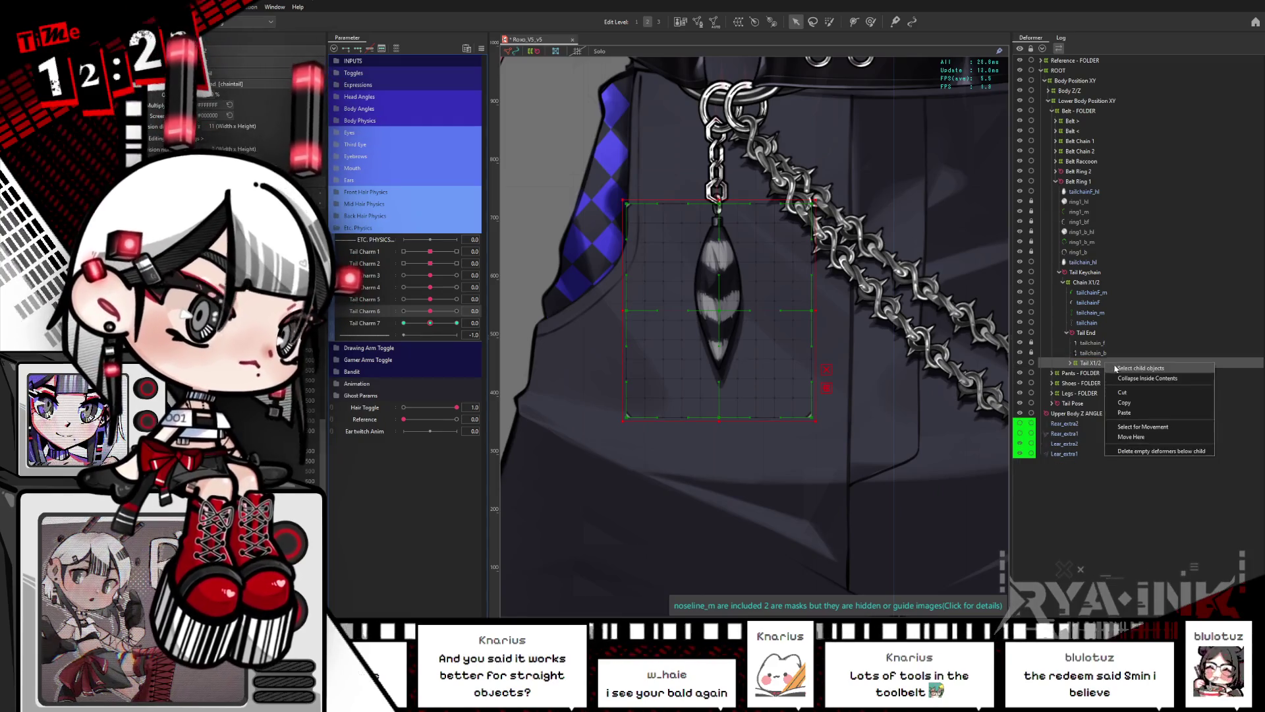
click(1118, 368)
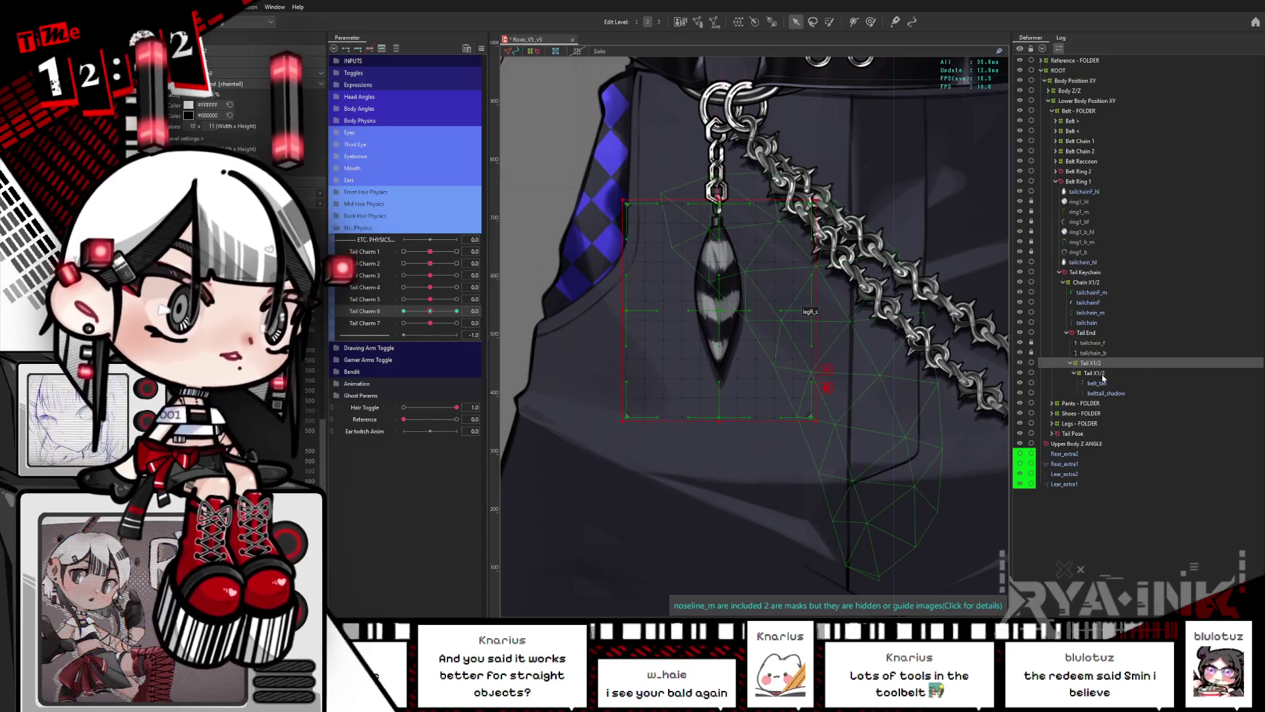
click(431, 324)
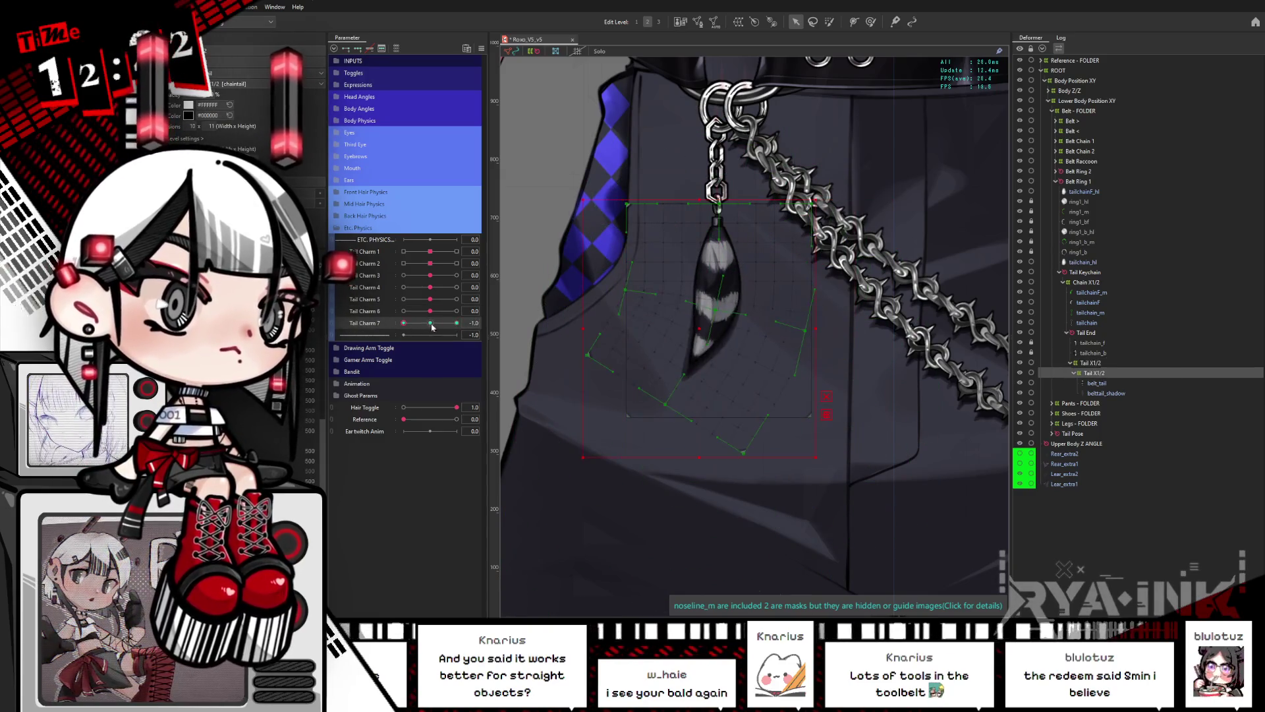
click(1105, 364)
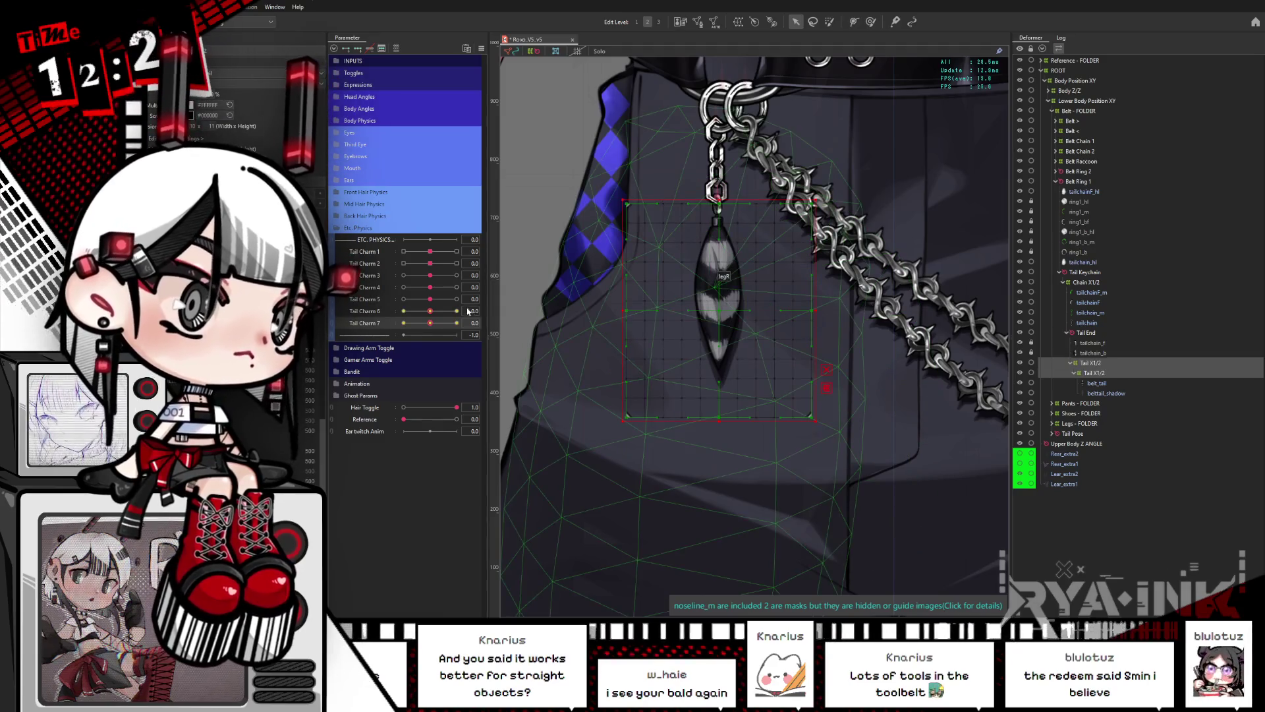
click(397, 311)
Step: Curl the charm fully each way with Tail Charm 7 while swinging it to a new angle with Tail Charm 6
click(427, 324)
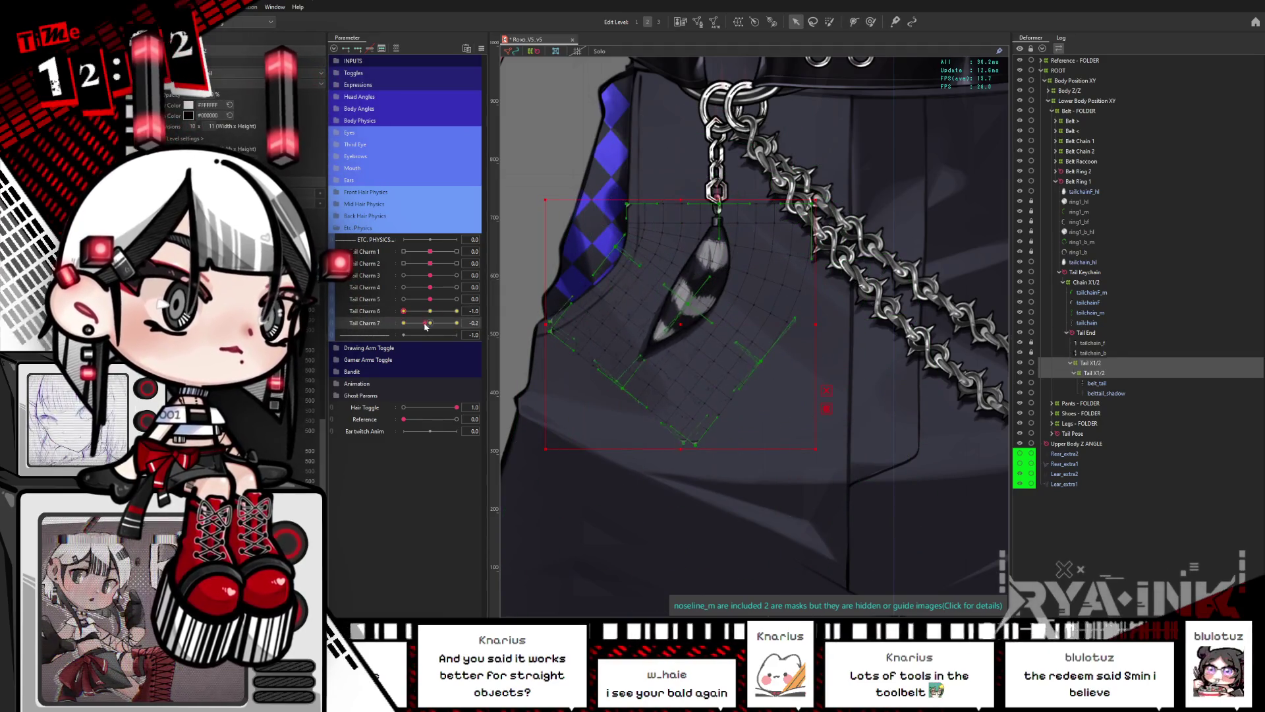
mouse_move(433, 324)
mouse_down()
mouse_move(402, 326)
mouse_move(455, 311)
mouse_move(459, 324)
mouse_up()
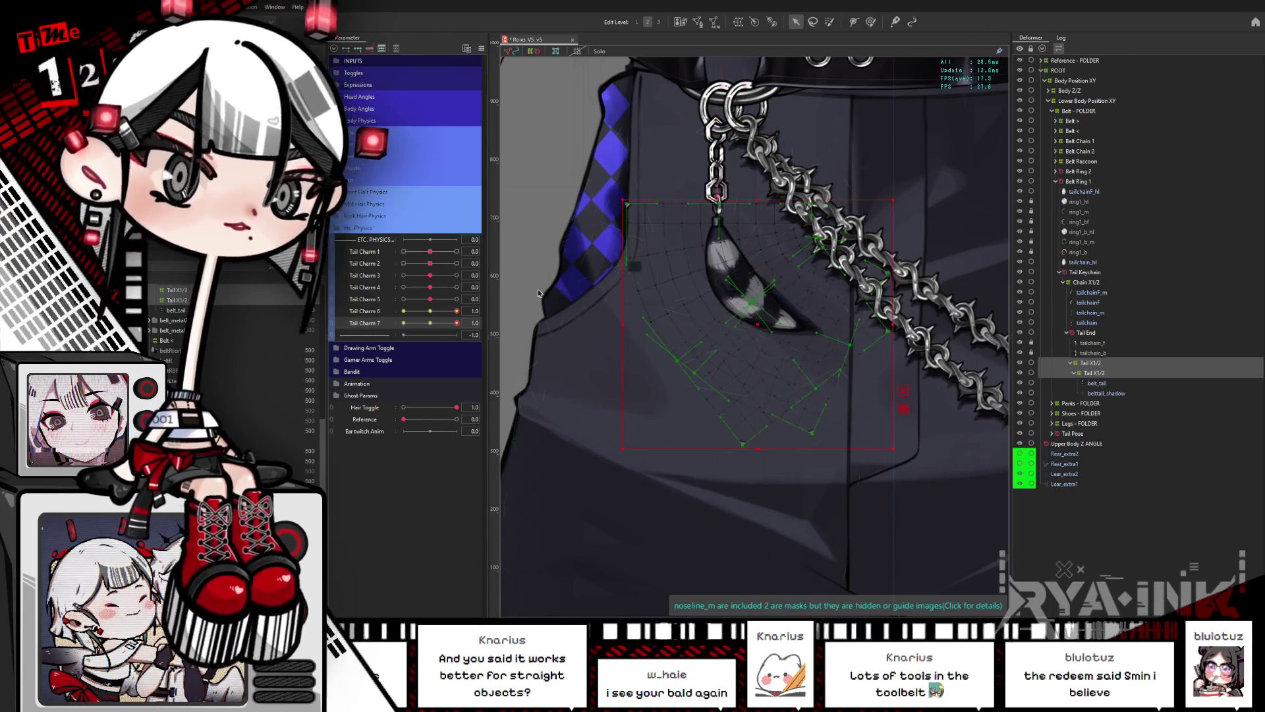
drag(431, 312, 403, 315)
mouse_move(444, 322)
mouse_down()
mouse_move(400, 324)
mouse_move(430, 324)
mouse_up()
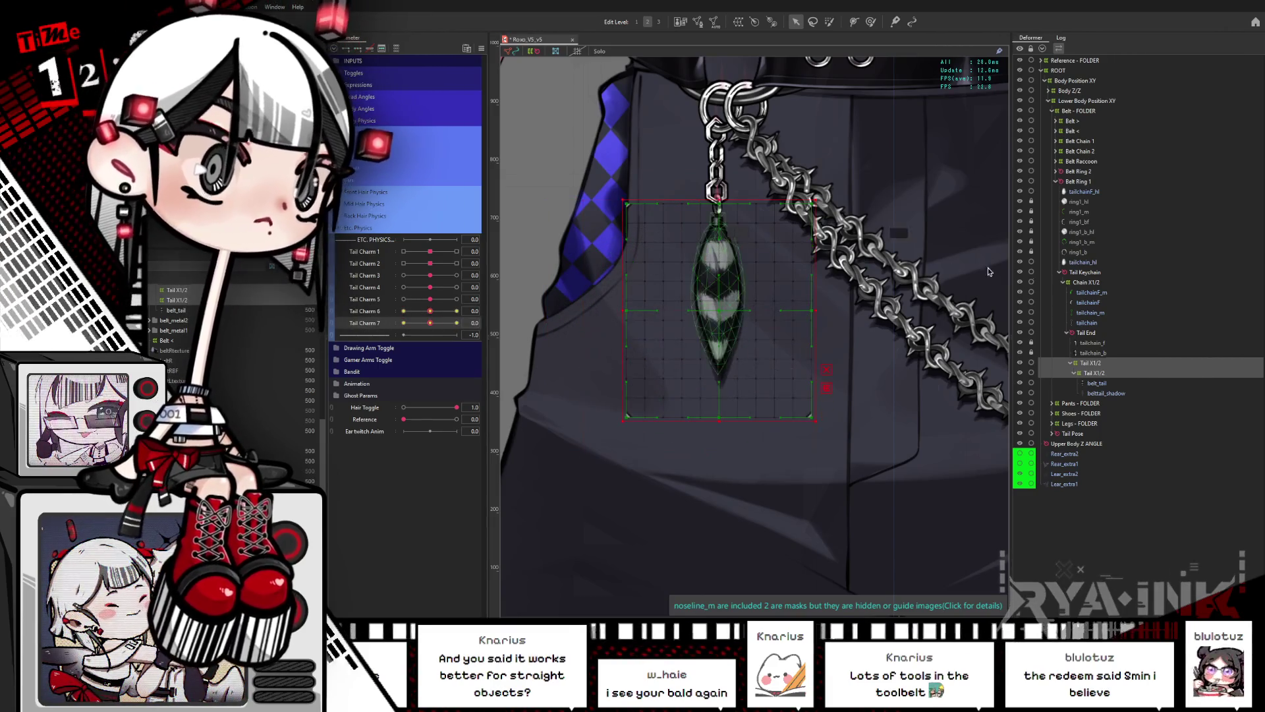
Step: Compare the inner and outer Tail X1/2 deformers on Tail Charm 6 with a partial swing
click(1092, 373)
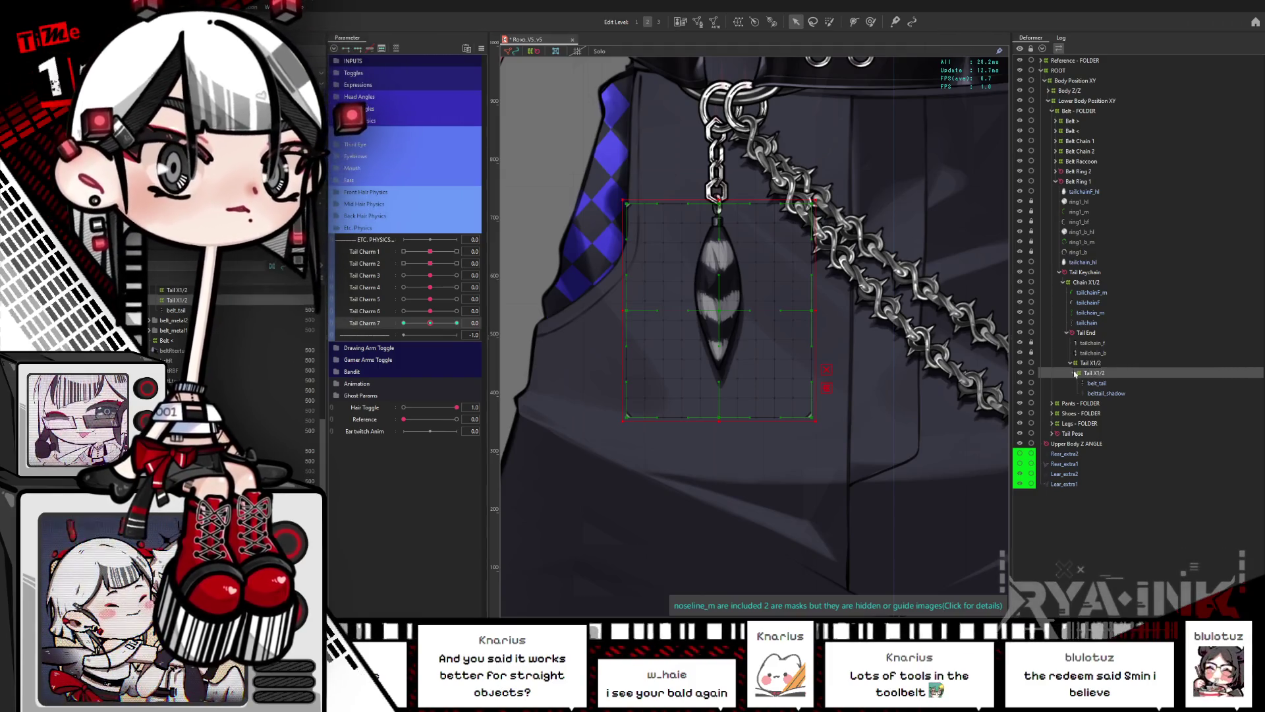
click(378, 310)
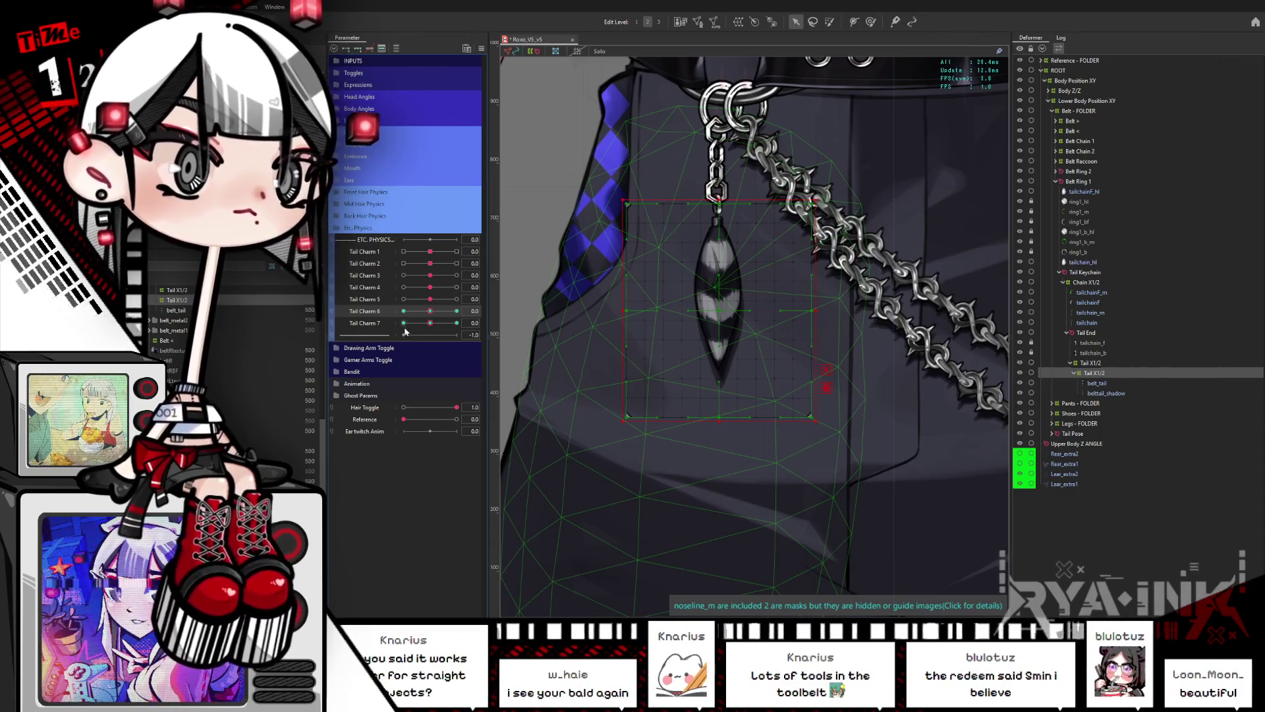
click(1083, 374)
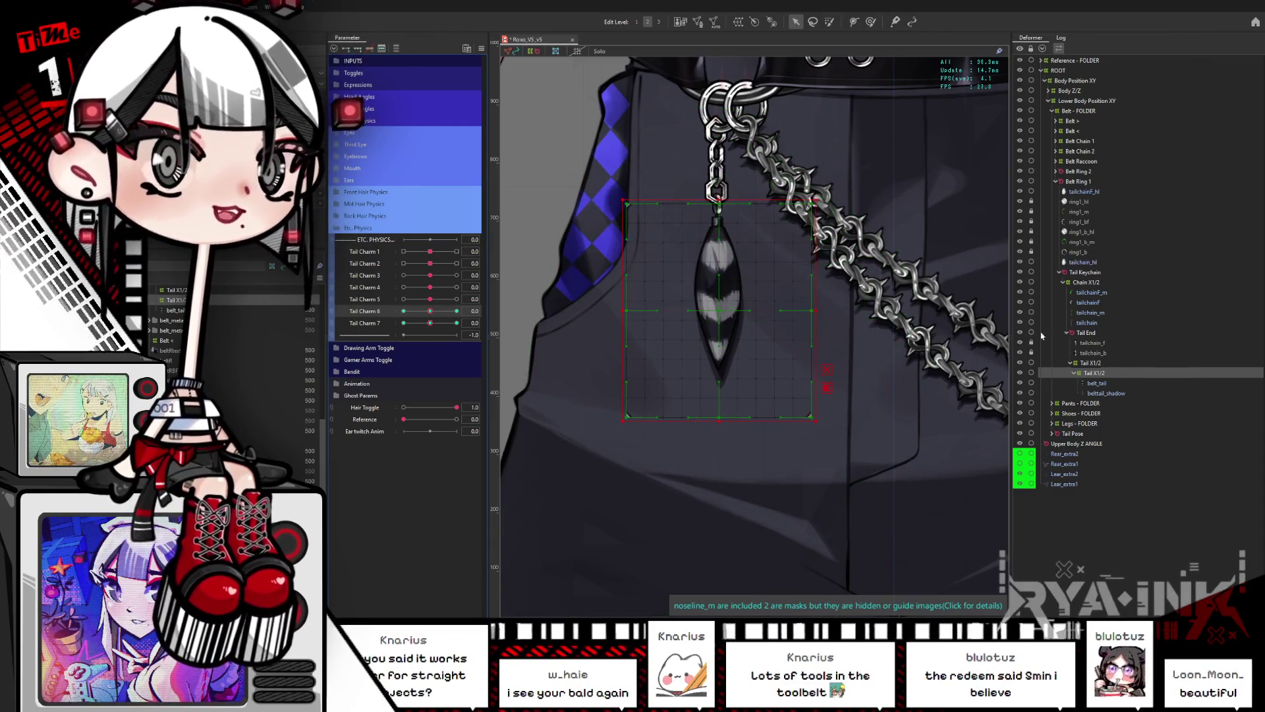
click(1083, 363)
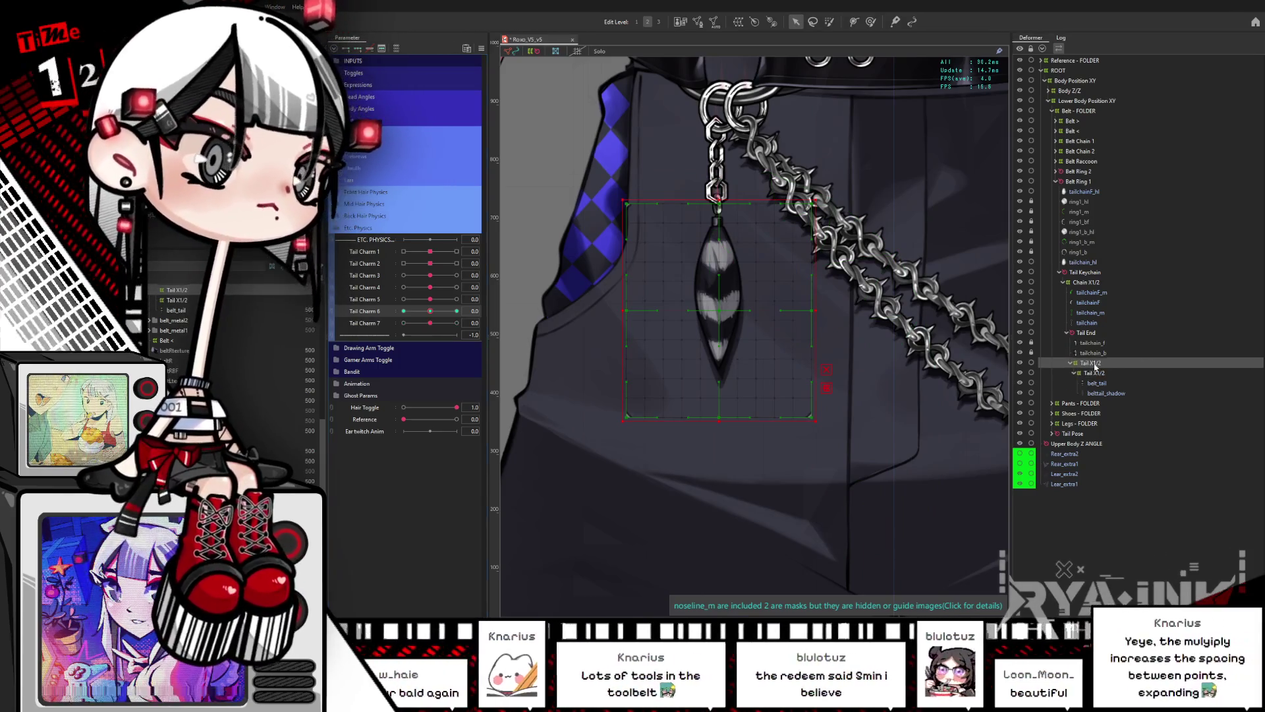
click(423, 315)
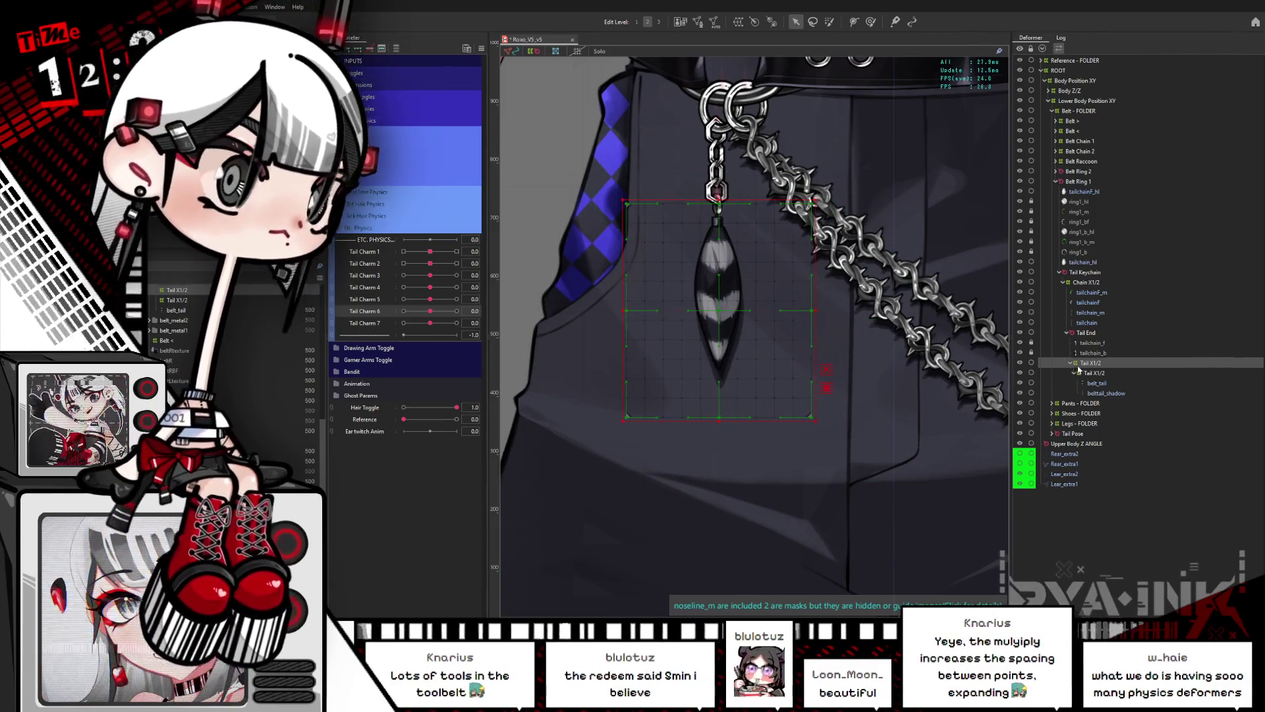
click(719, 356)
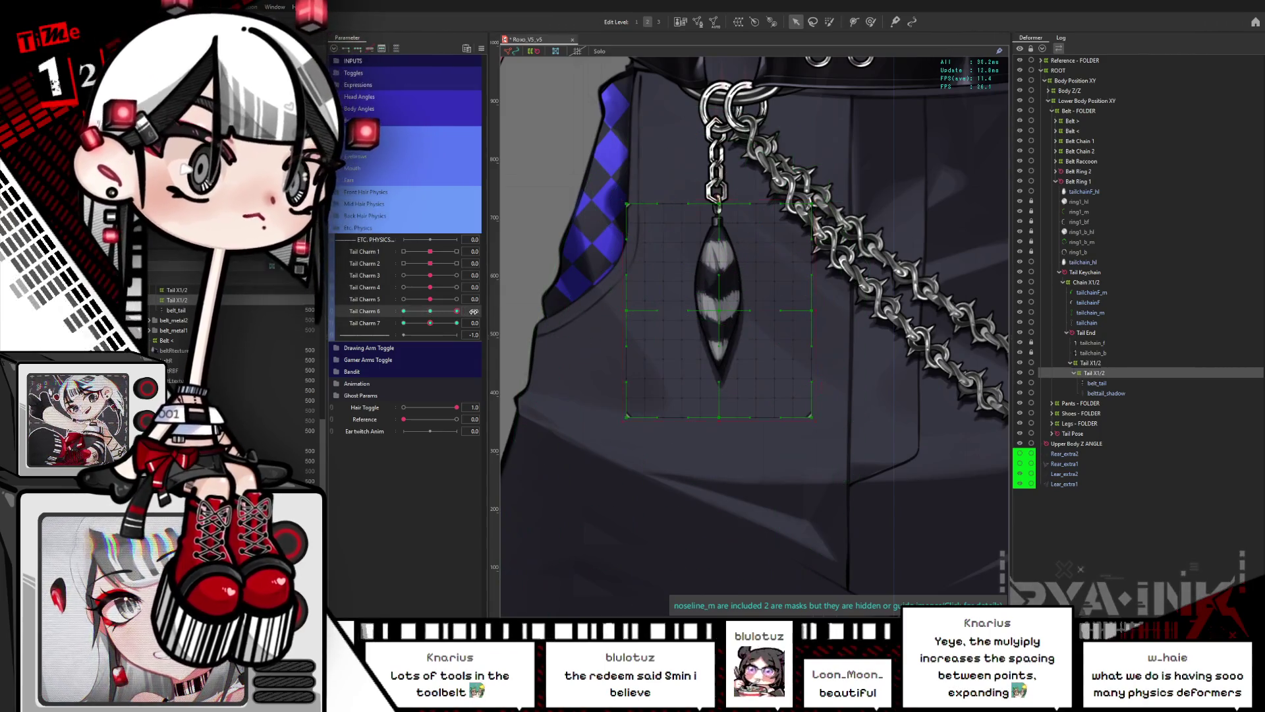
mouse_move(435, 315)
mouse_down()
mouse_move(405, 313)
mouse_move(431, 314)
mouse_up()
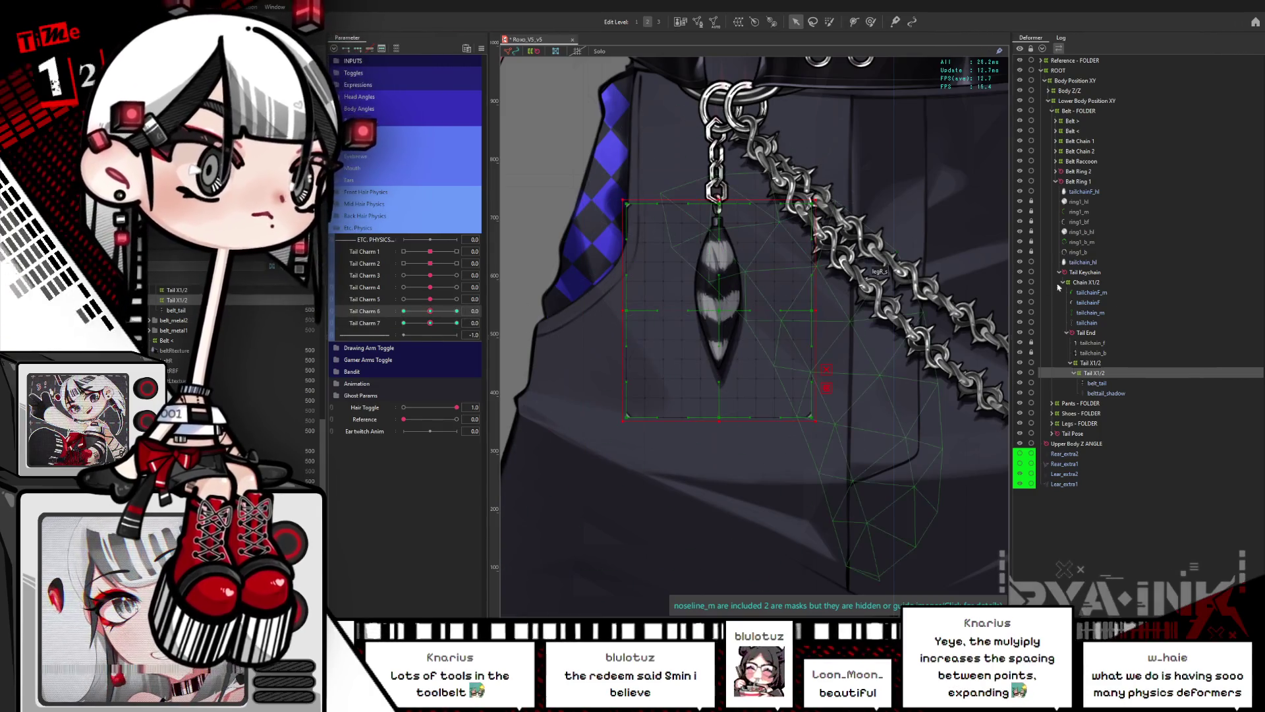
Step: Swing the charm fully with Tail Charm 6, reset it, then delete the extra outer Tail X1/2 deformer
click(1092, 363)
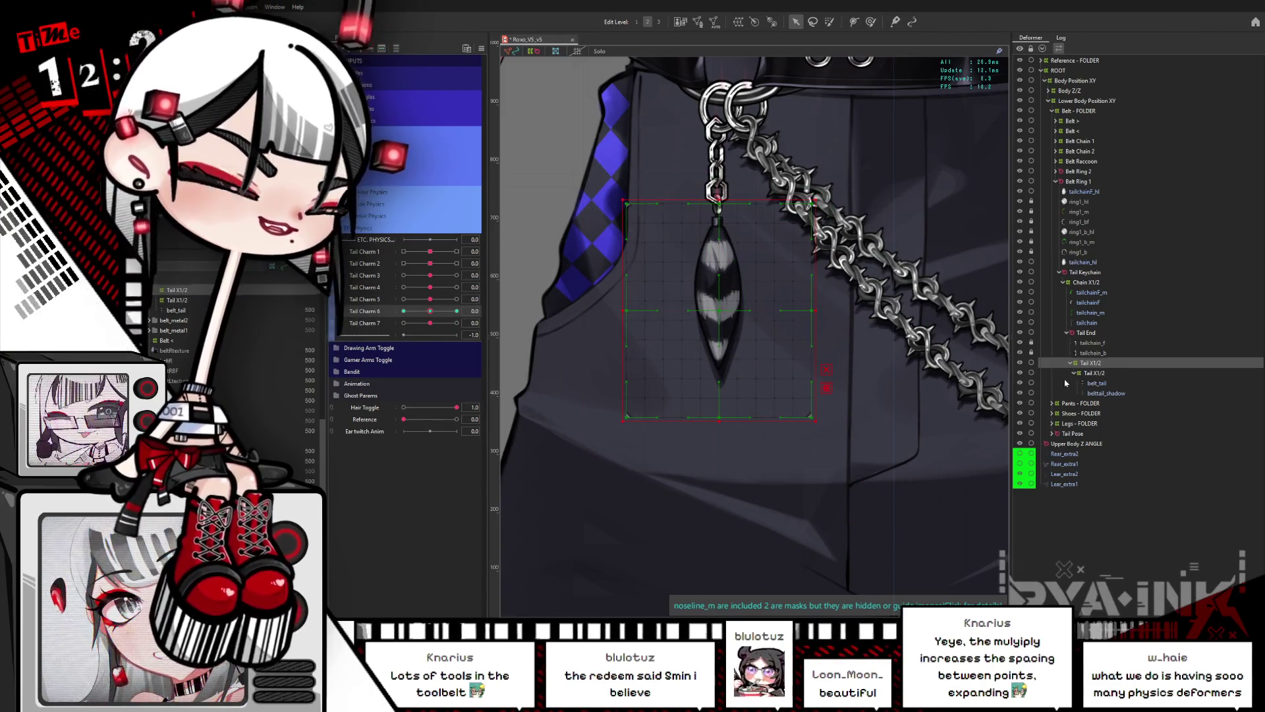
click(1098, 375)
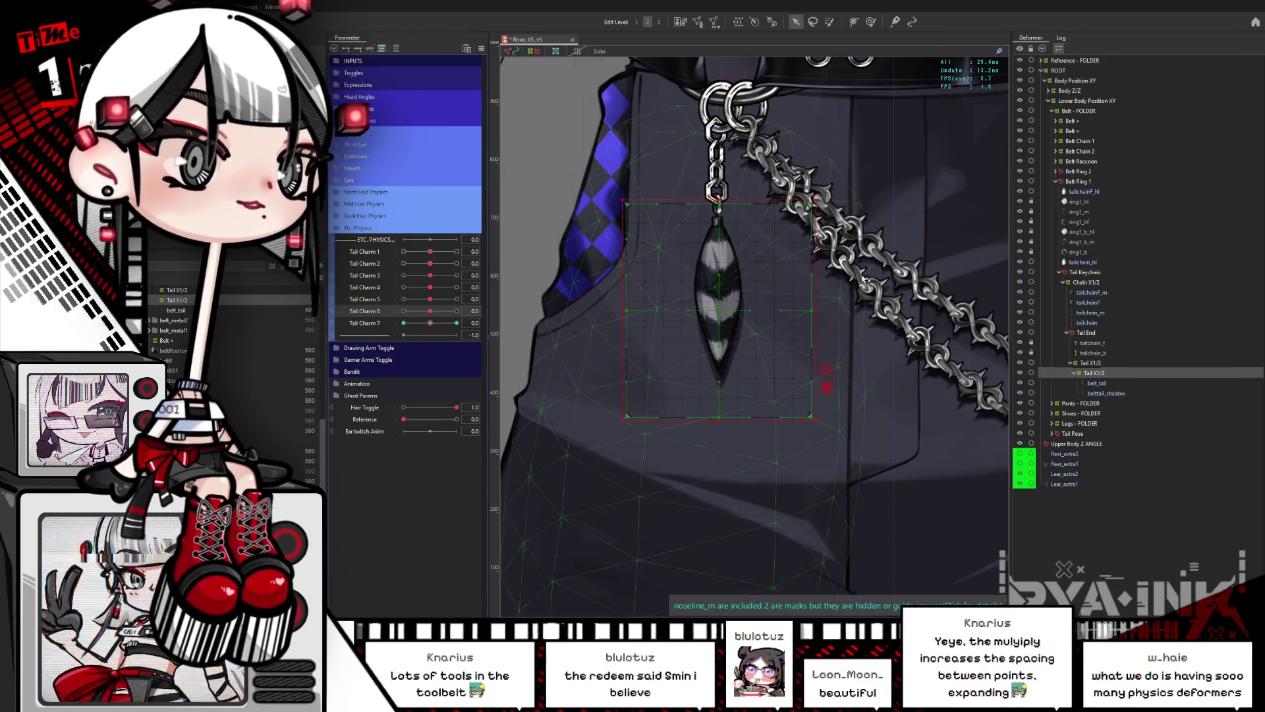
click(1087, 363)
drag(429, 310, 432, 325)
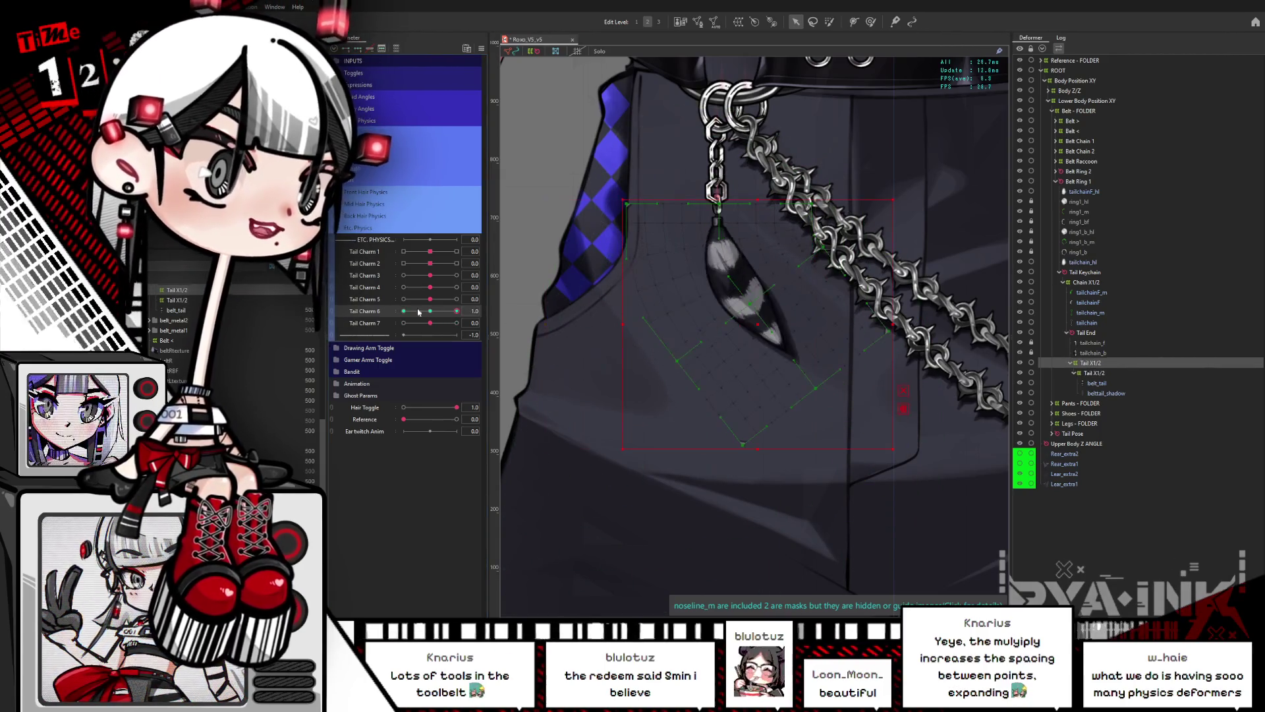
click(431, 311)
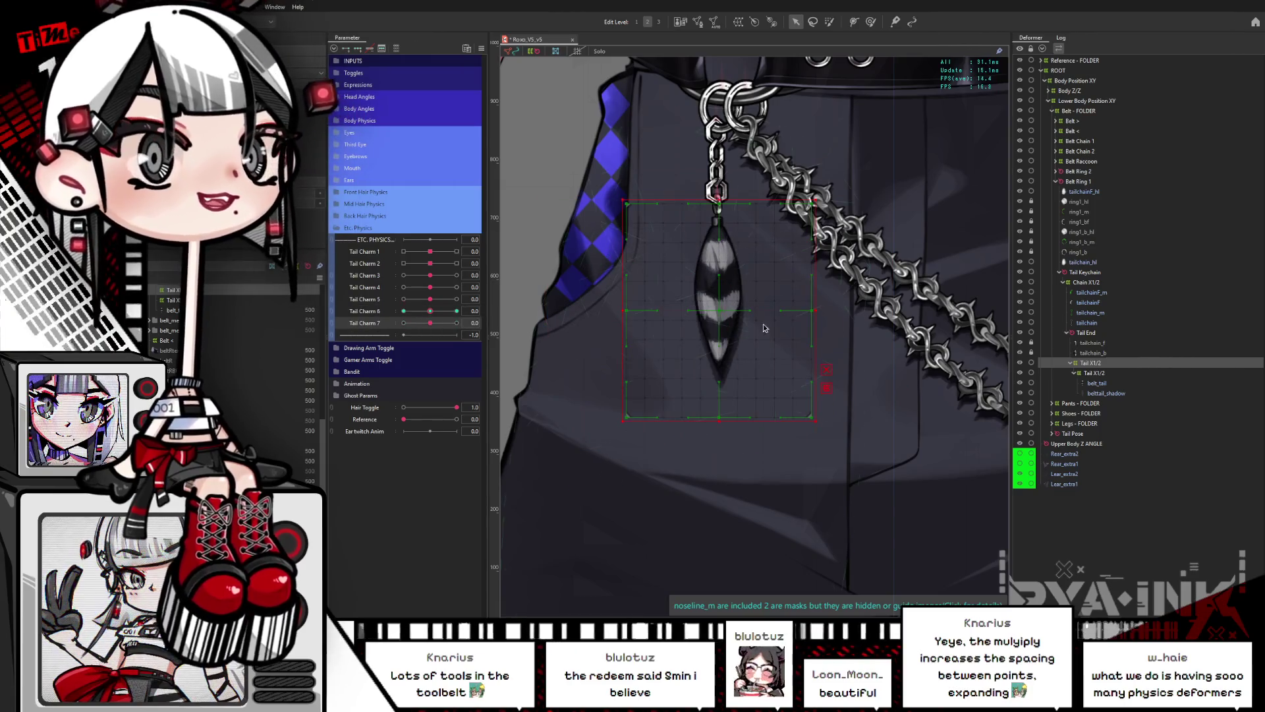
click(1092, 373)
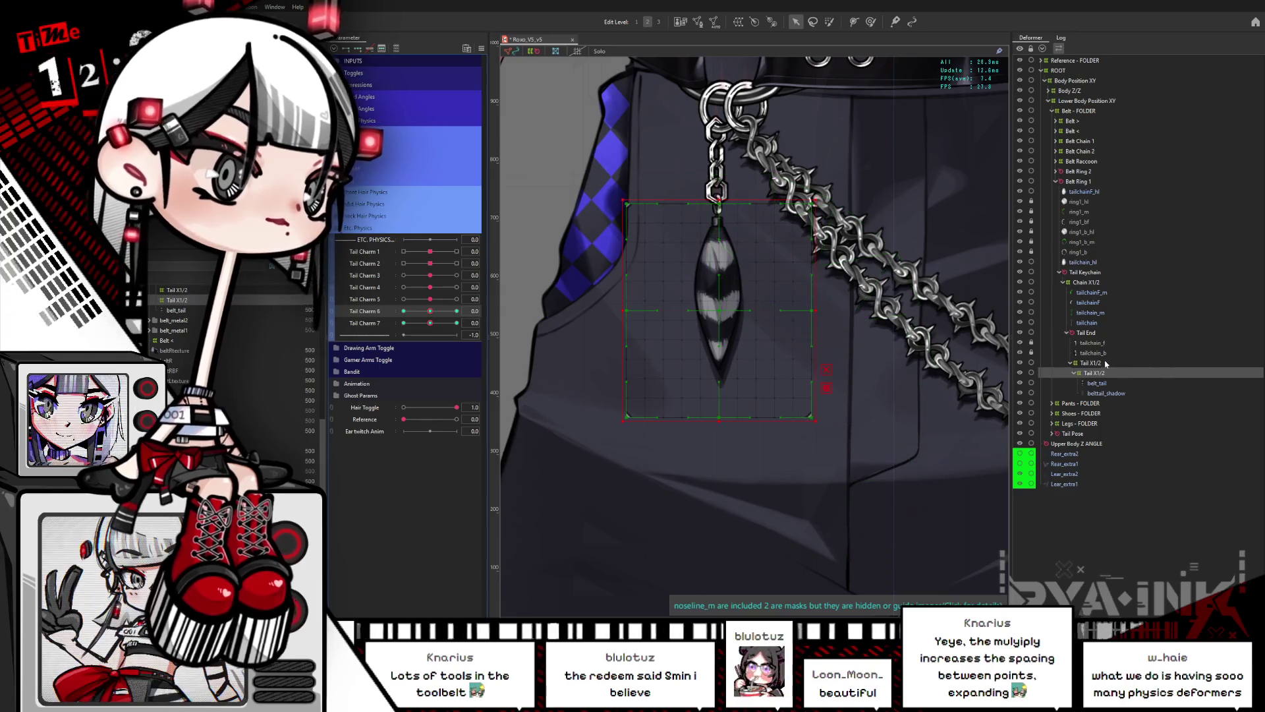
click(1077, 363)
key(Delete)
Step: Undo back to neutral, then swing the charm both ways with Tail Charm 6 and reset it
drag(429, 311, 403, 310)
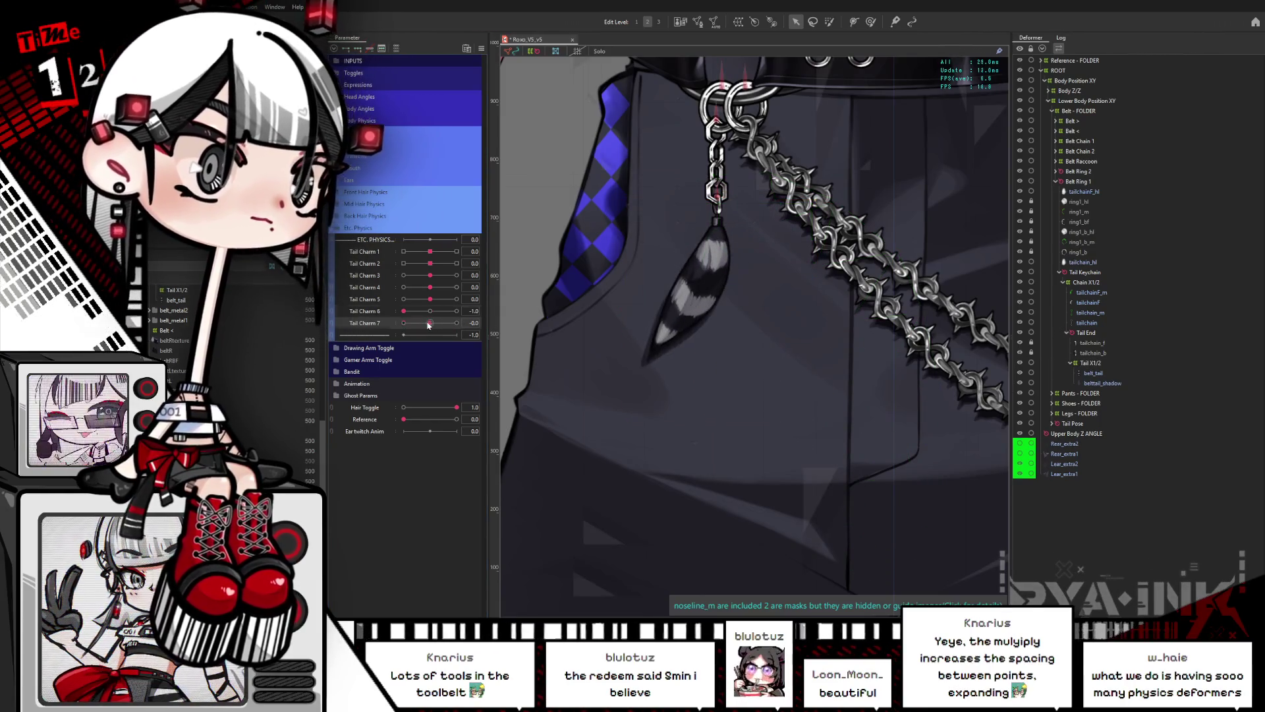
key(ctrl+z)
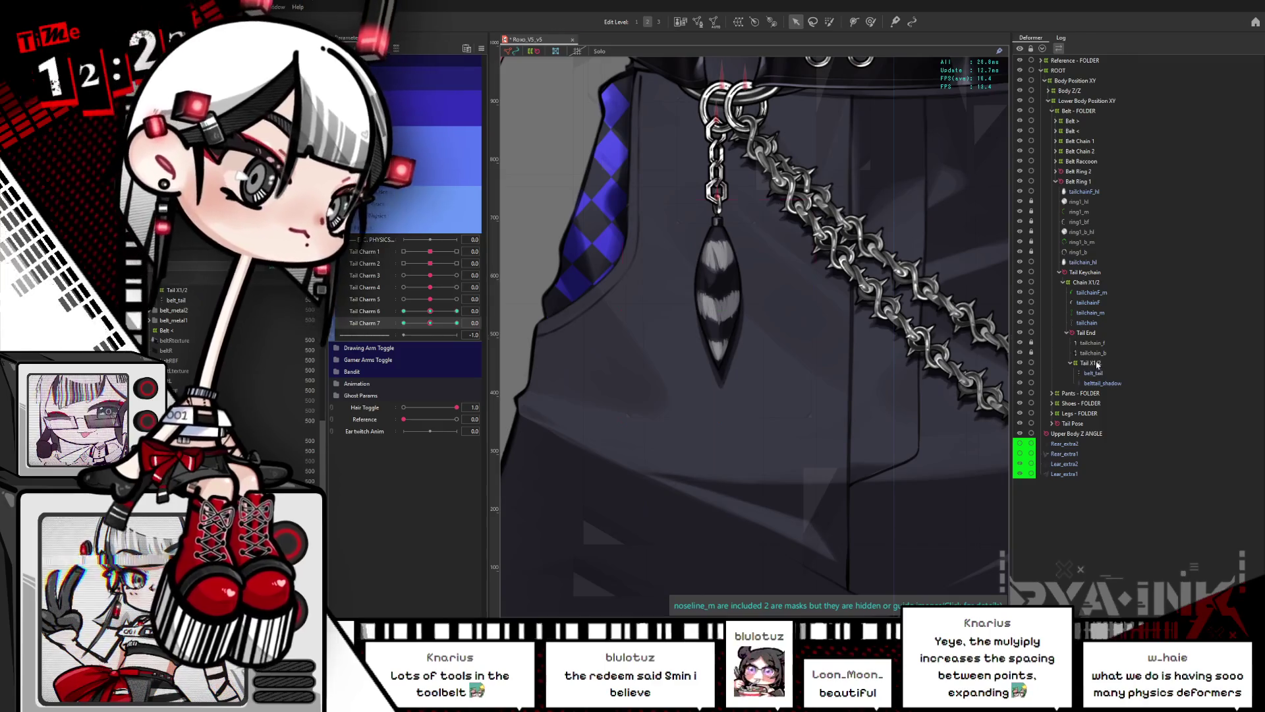
key(ctrl+z)
key(ctrl+z)
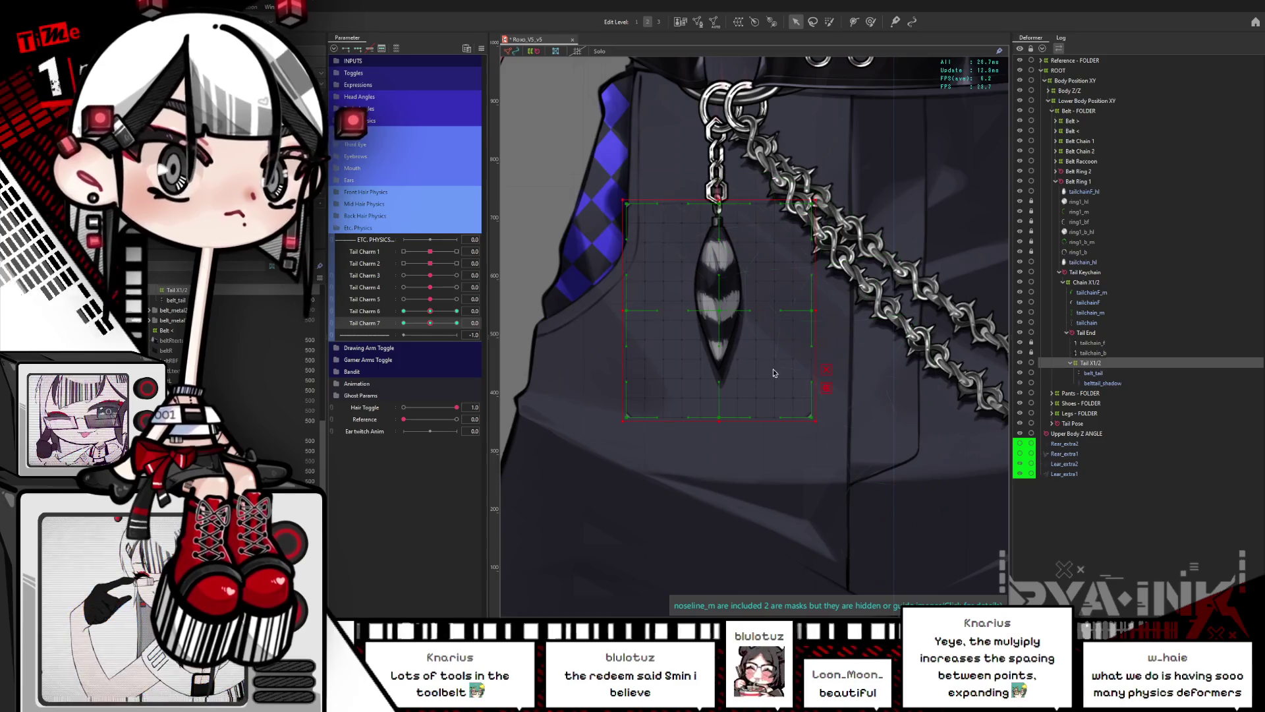
drag(430, 311, 501, 311)
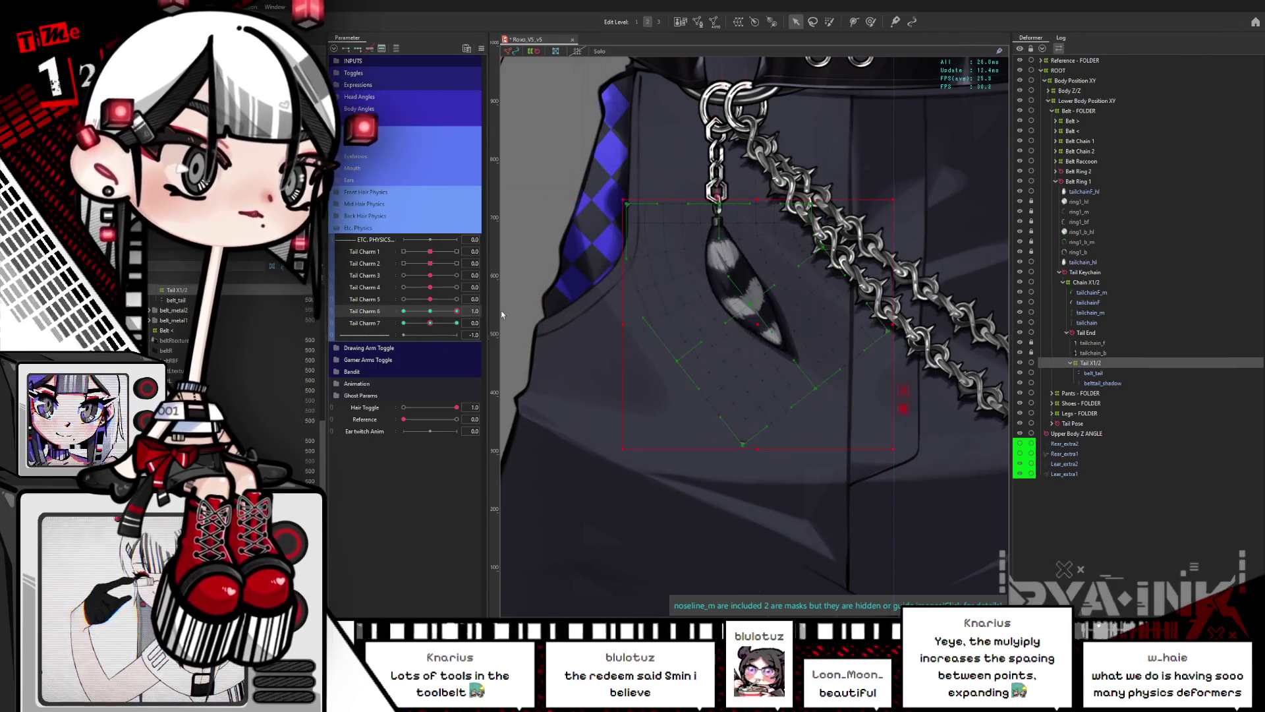
click(437, 313)
click(719, 312)
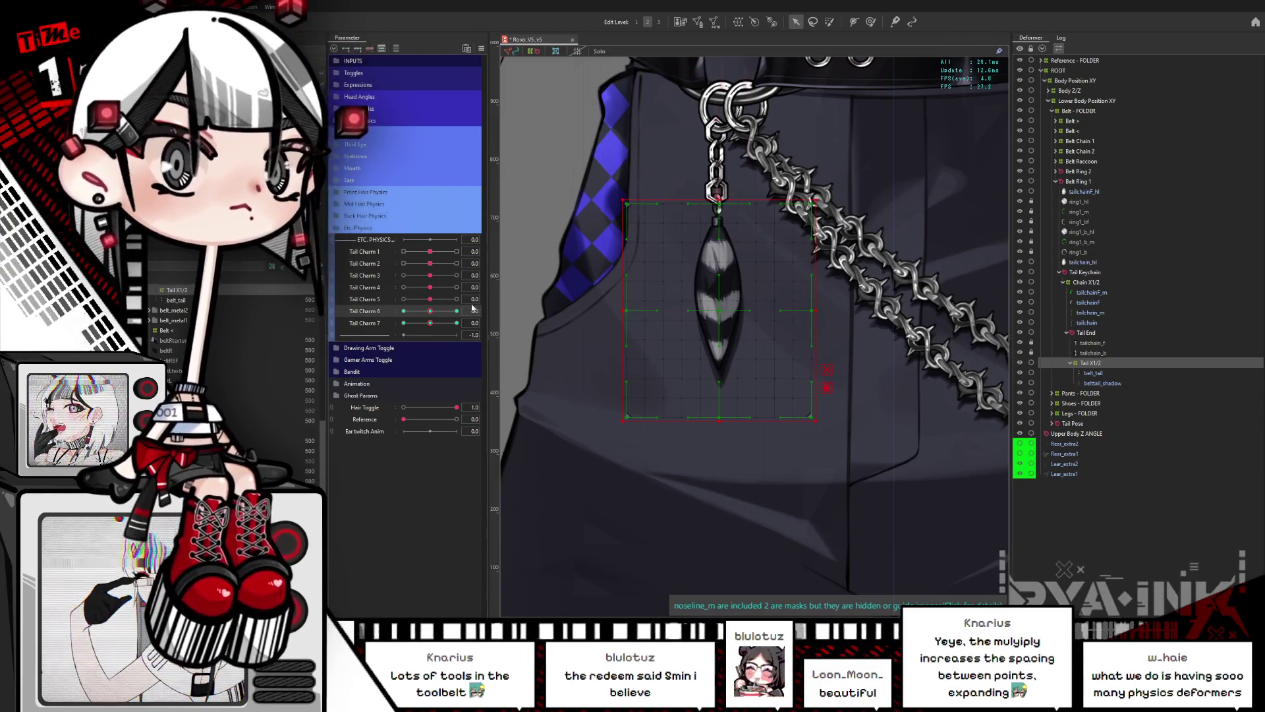
drag(445, 312, 403, 313)
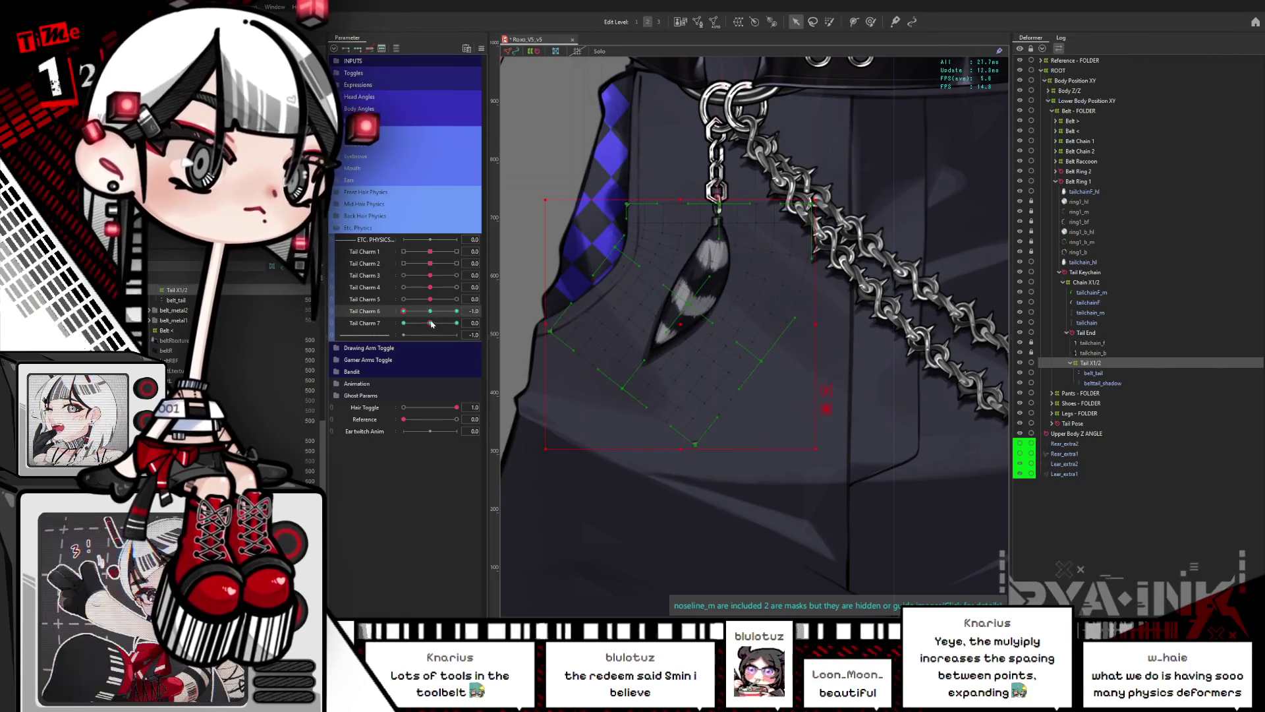
click(452, 321)
click(430, 312)
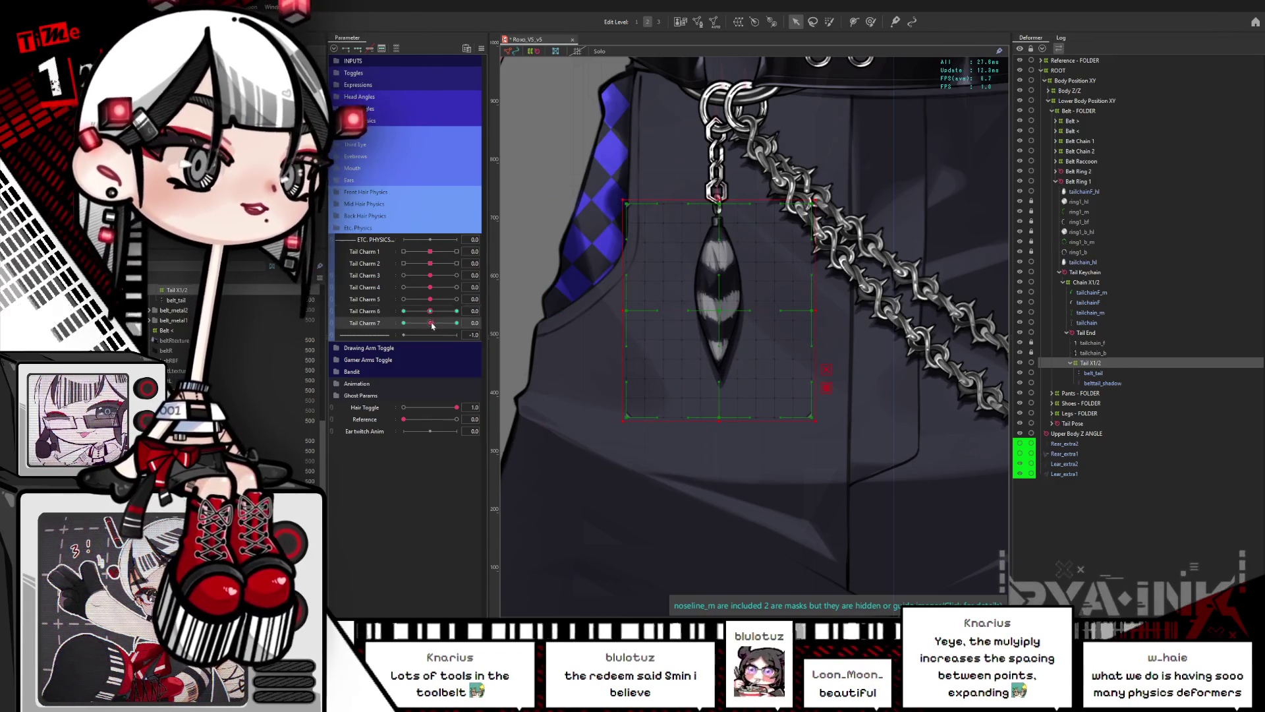
Step: Test combined Tail Charm 6 and 7 swing-and-curl poses, resetting both to 0 between passes
drag(431, 312, 404, 313)
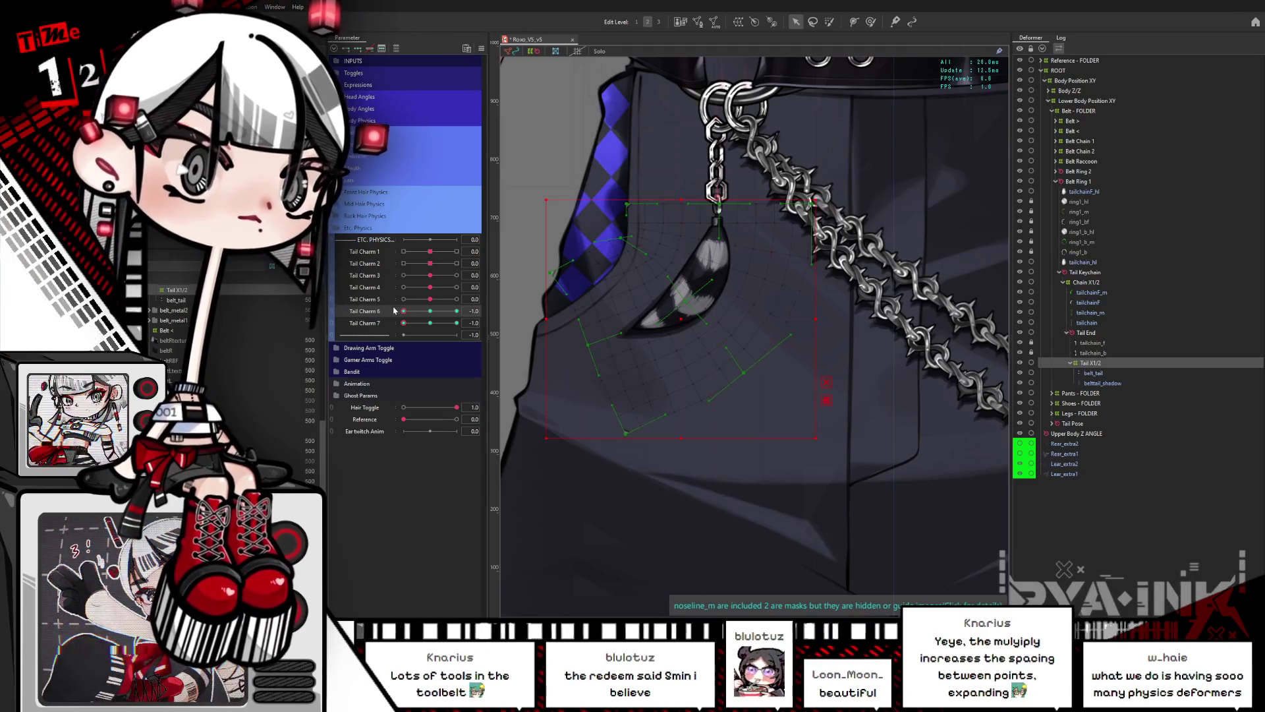
drag(431, 325, 431, 324)
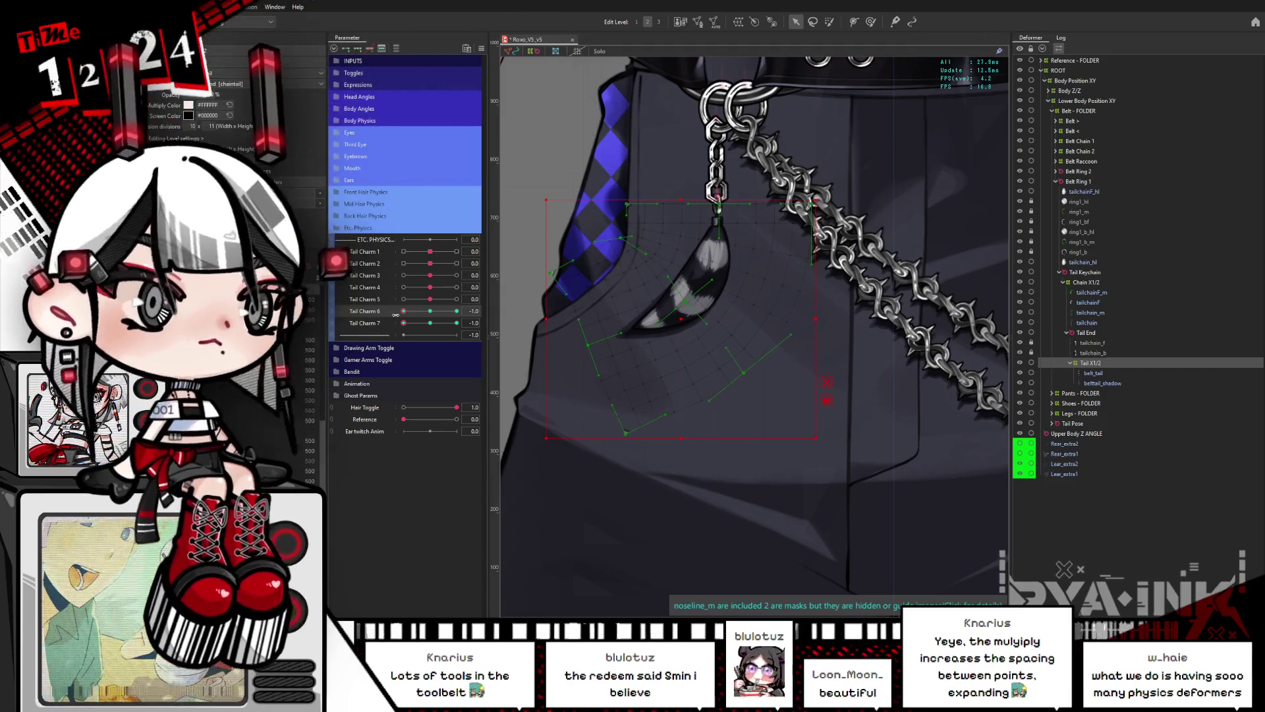
mouse_move(461, 322)
mouse_down()
mouse_move(404, 323)
mouse_move(460, 309)
mouse_up()
click(430, 311)
click(431, 322)
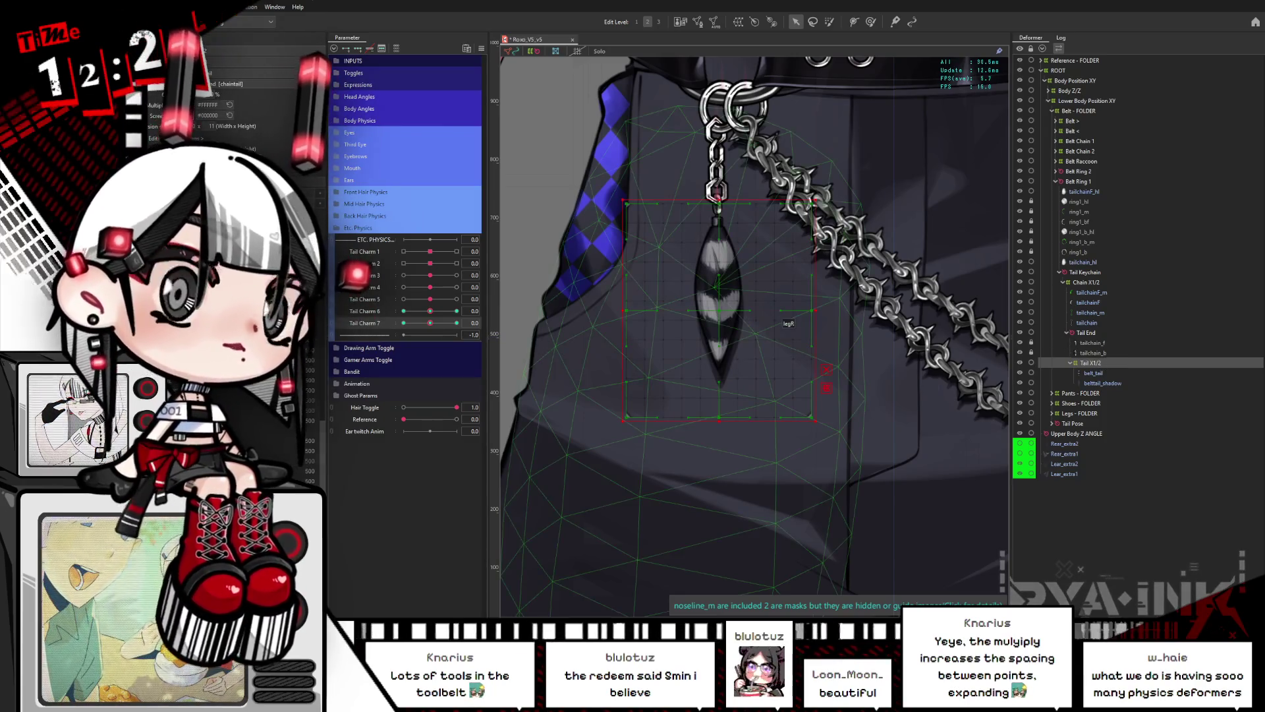
click(403, 310)
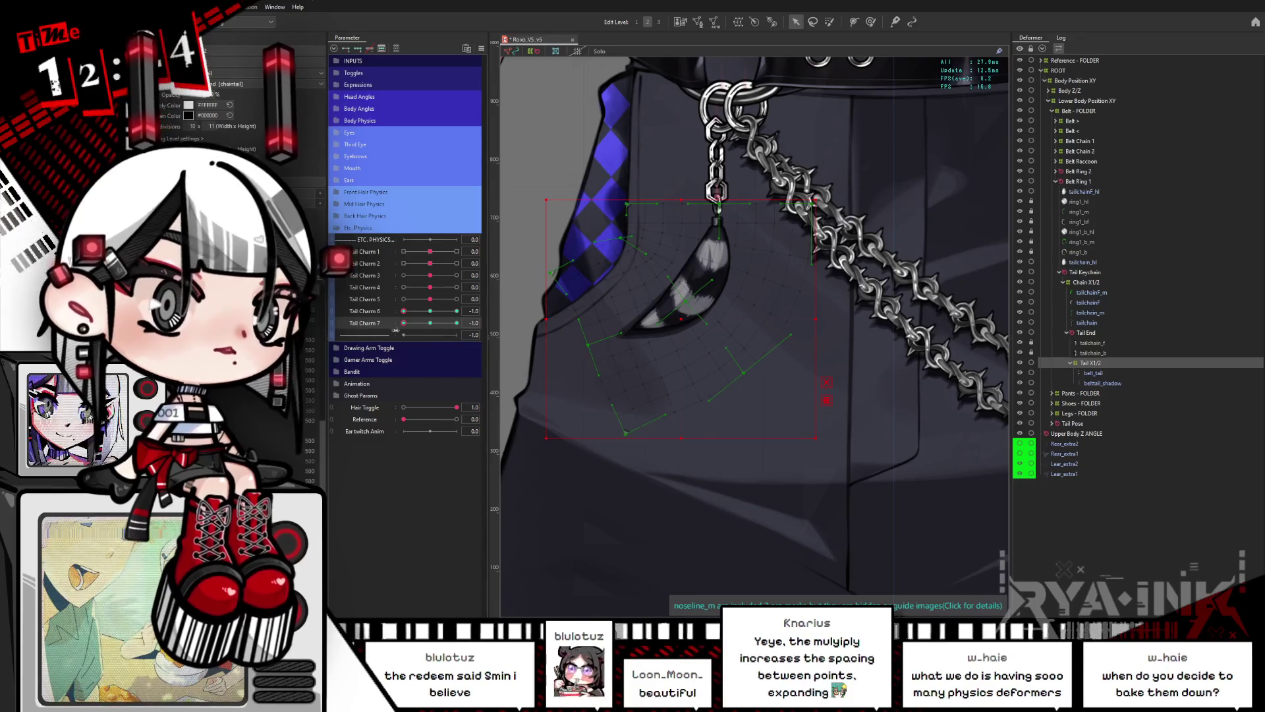
drag(414, 316, 475, 311)
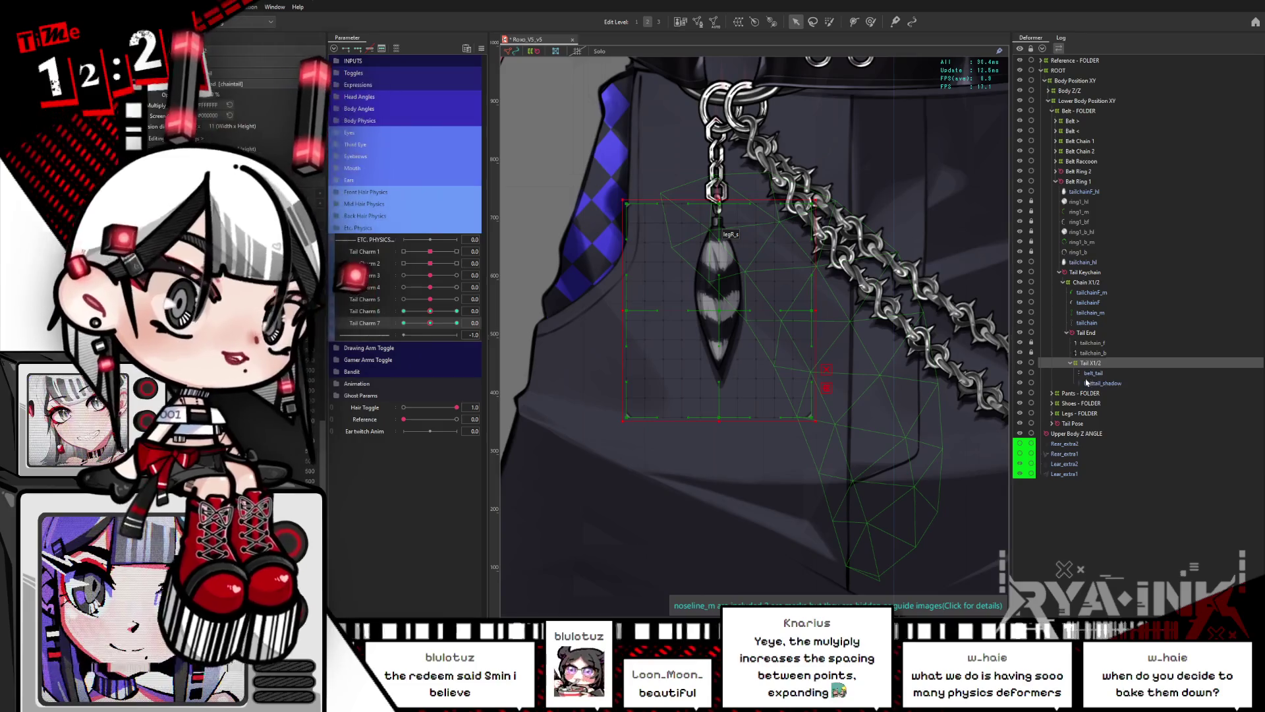
Step: Select belt_tail and belttail_shadow, then the Tail X1/2 warp deformer to show its grid
click(1092, 372)
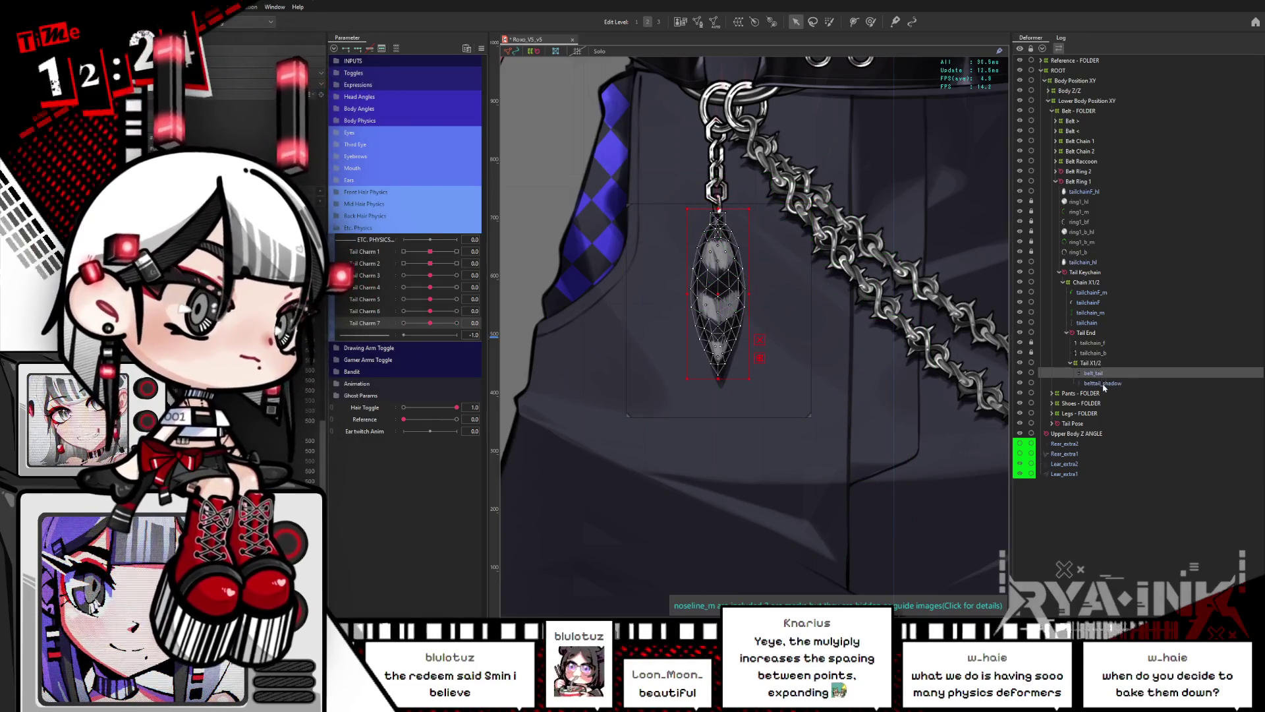
shift+click(1102, 382)
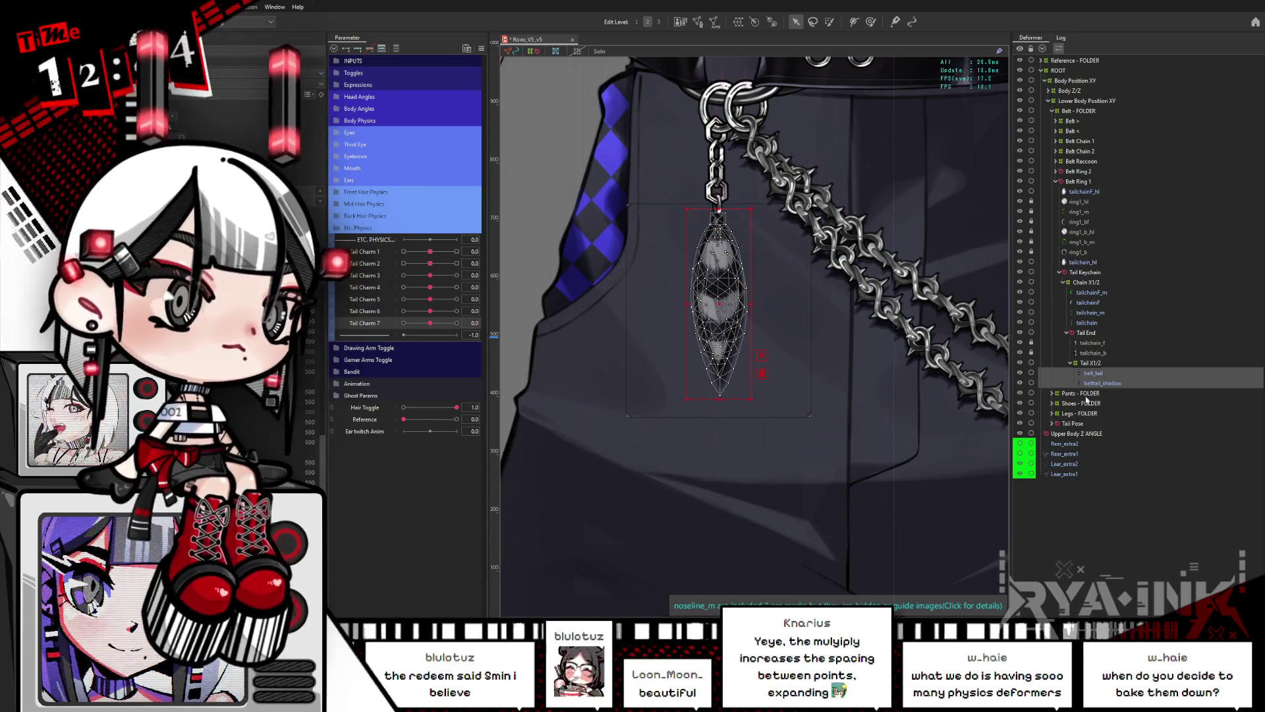
click(1090, 363)
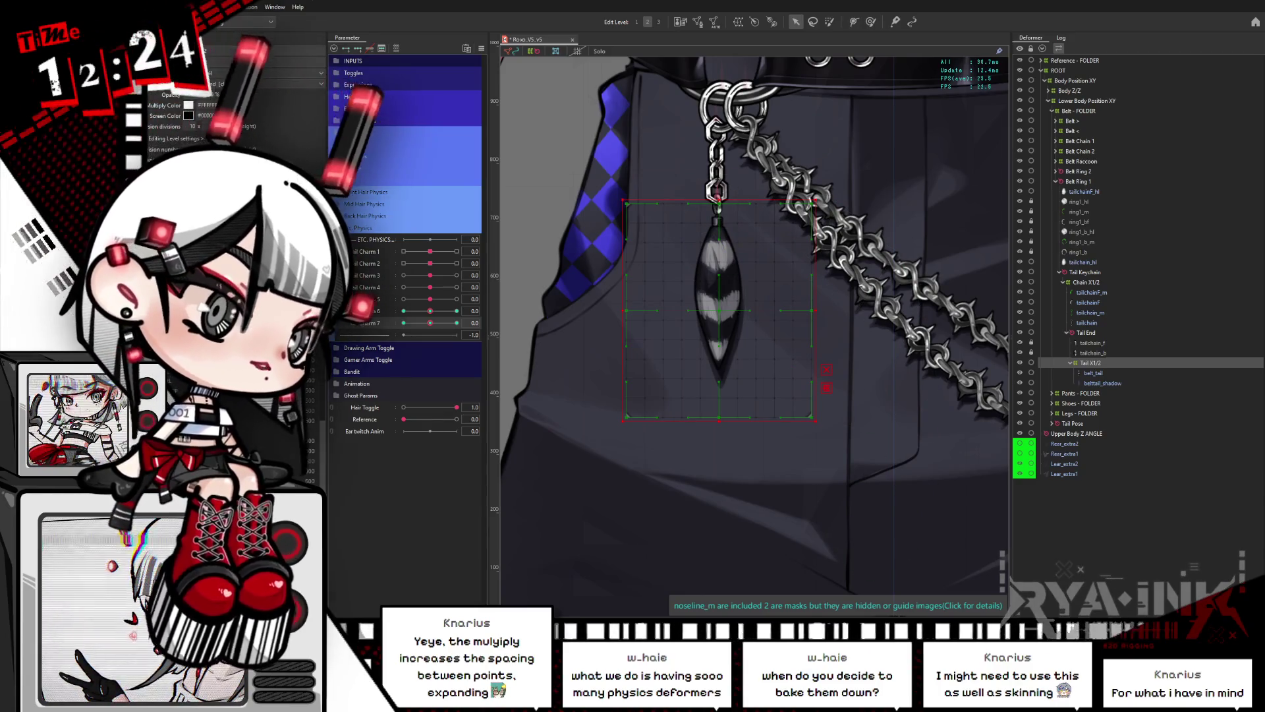
click(705, 302)
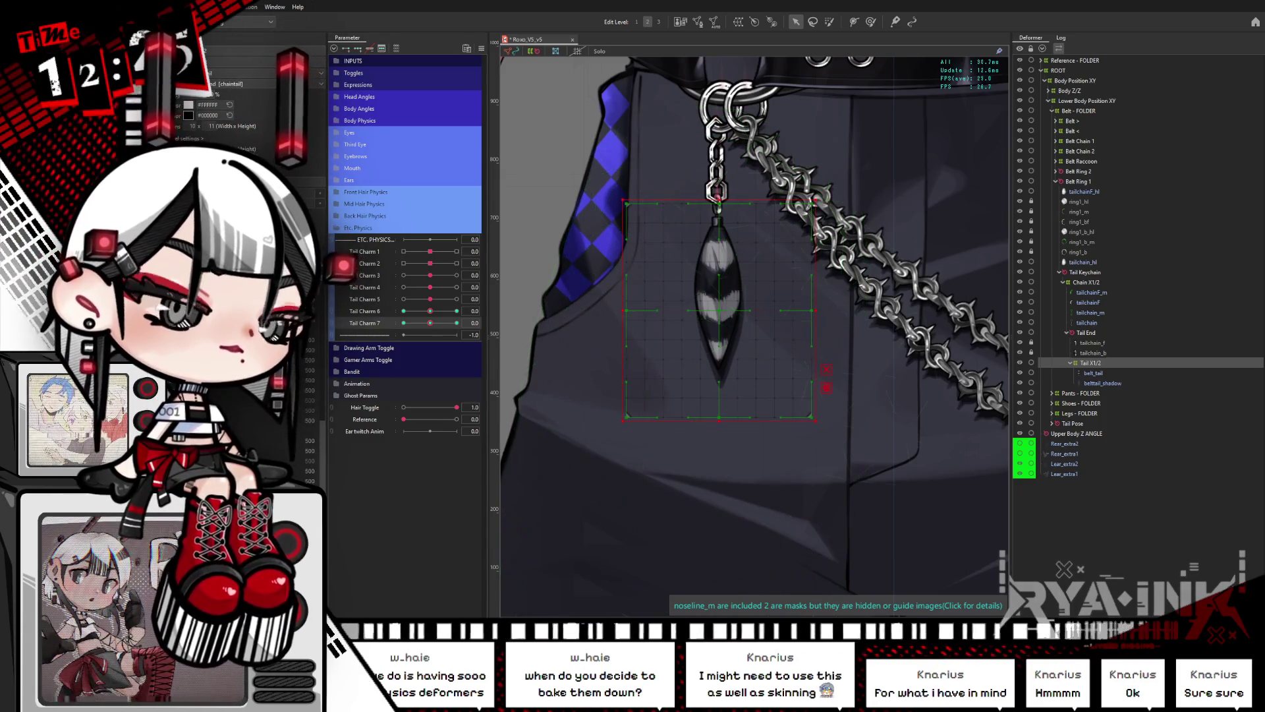
Step: Bend the charm rightward with the Deform Brush to show its striped side, then select the belt_tail mesh
click(870, 21)
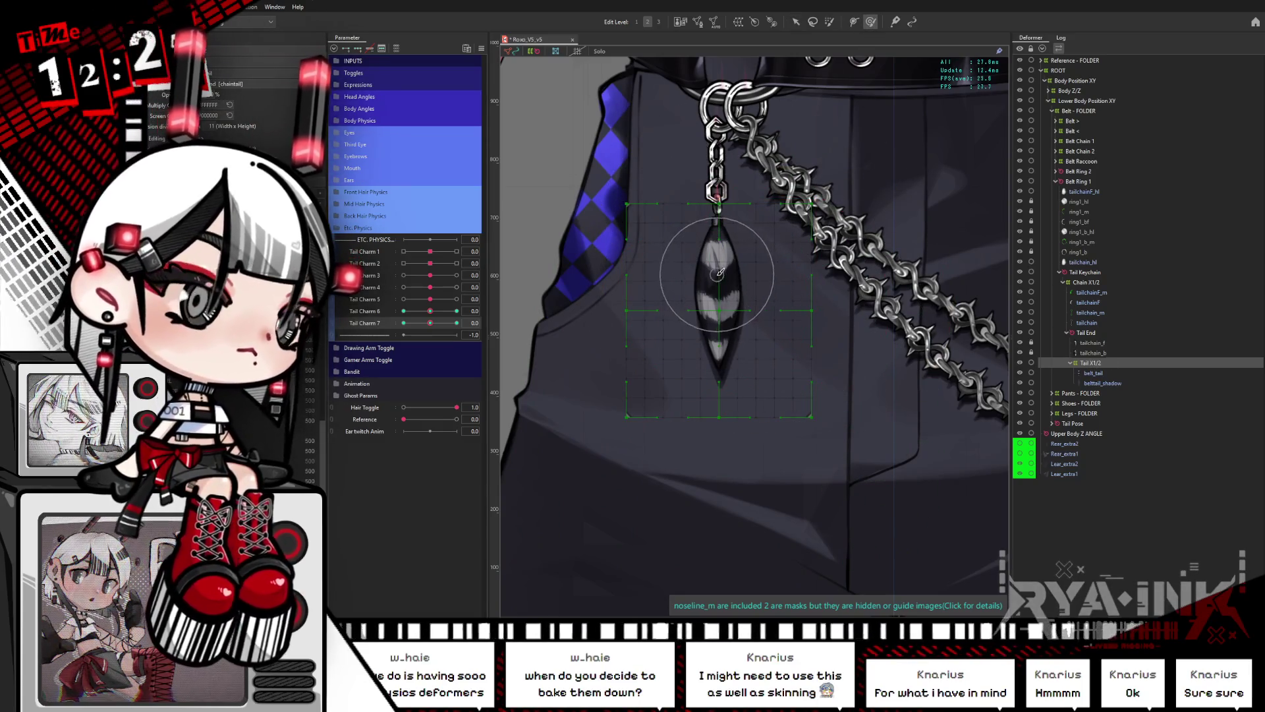
drag(738, 286, 990, 308)
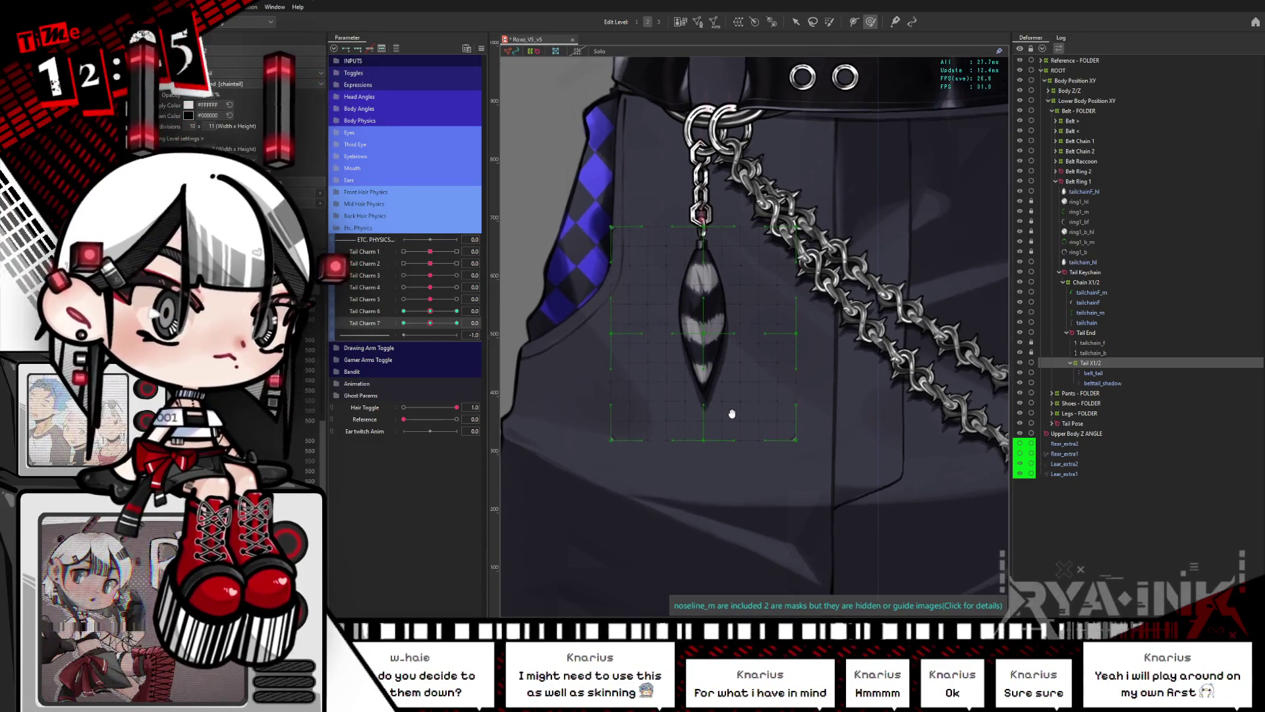
drag(728, 329, 756, 341)
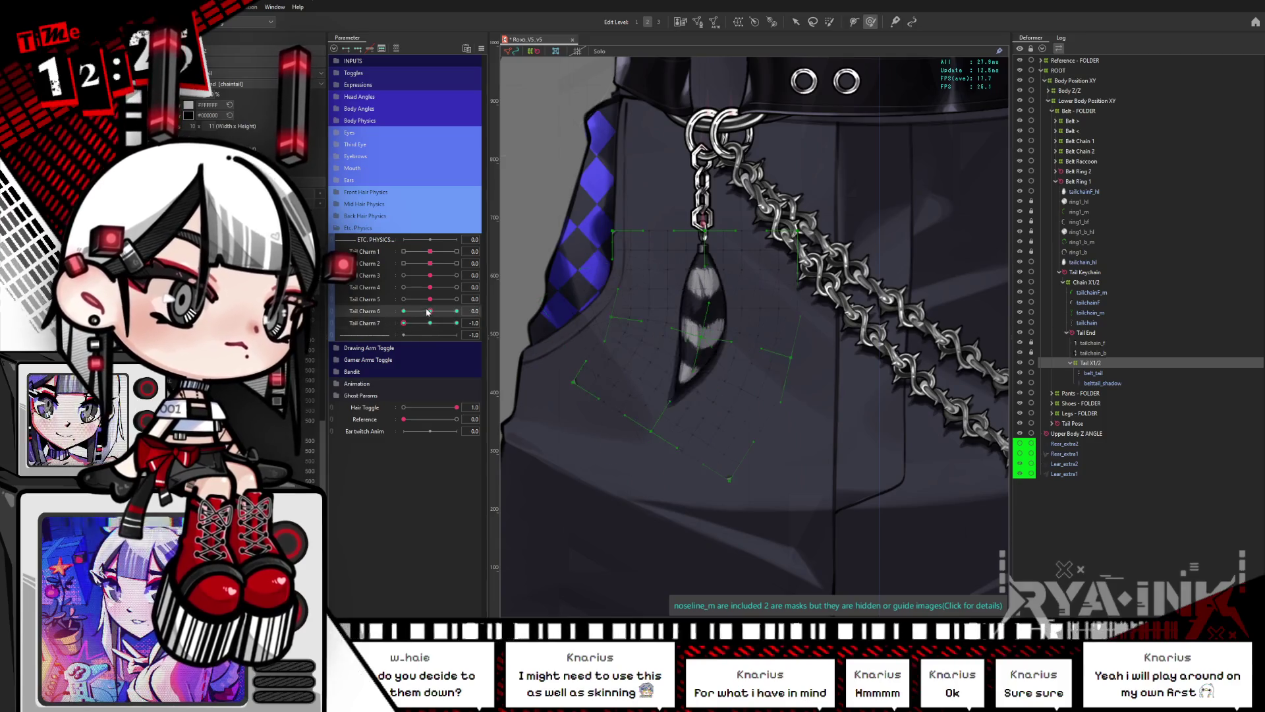
click(1094, 375)
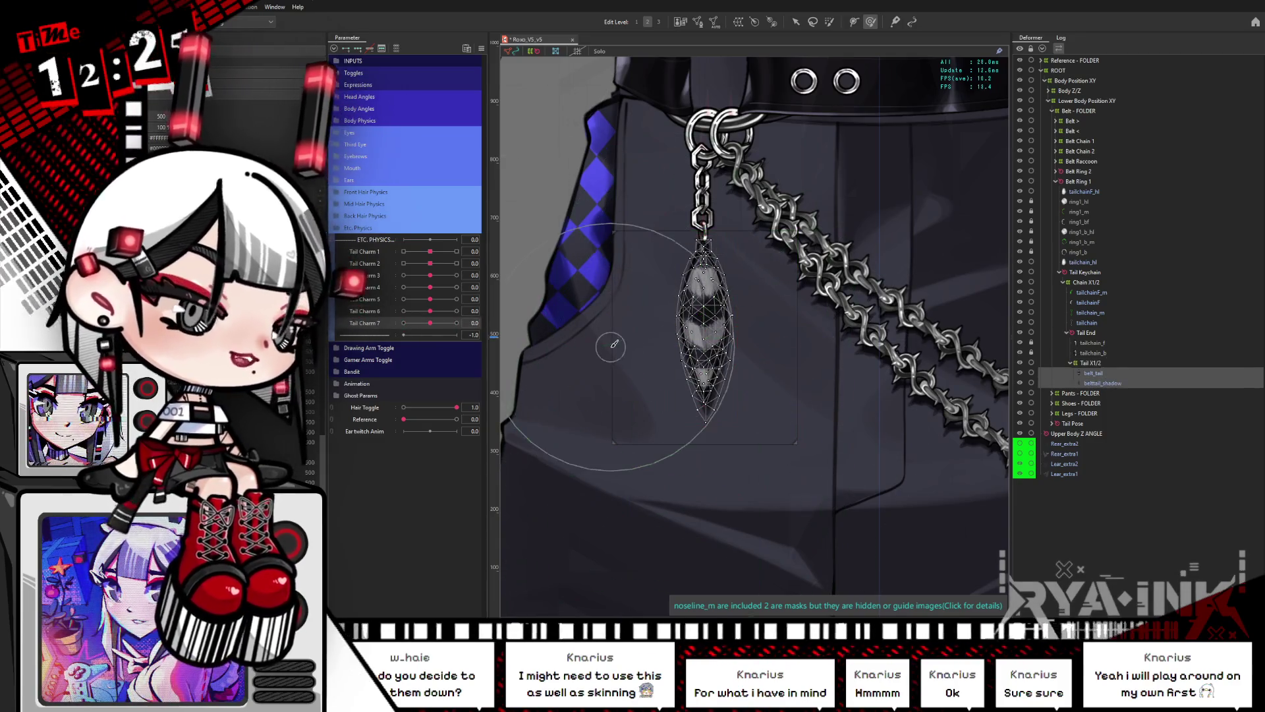
scroll(669, 363, up, 5)
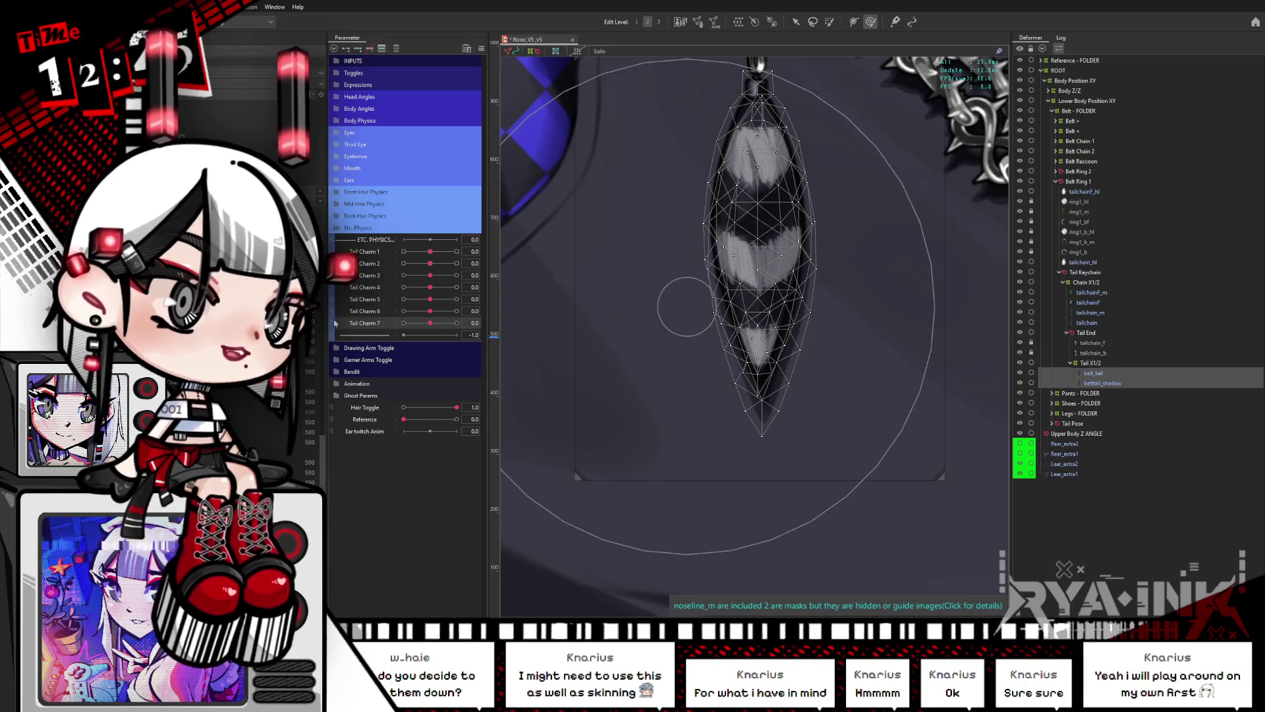
Step: Duplicate Tail Charm 7 as Tail Charm 8 and brush-select the tail charm's lower tip vertices
right_click(376, 322)
click(405, 346)
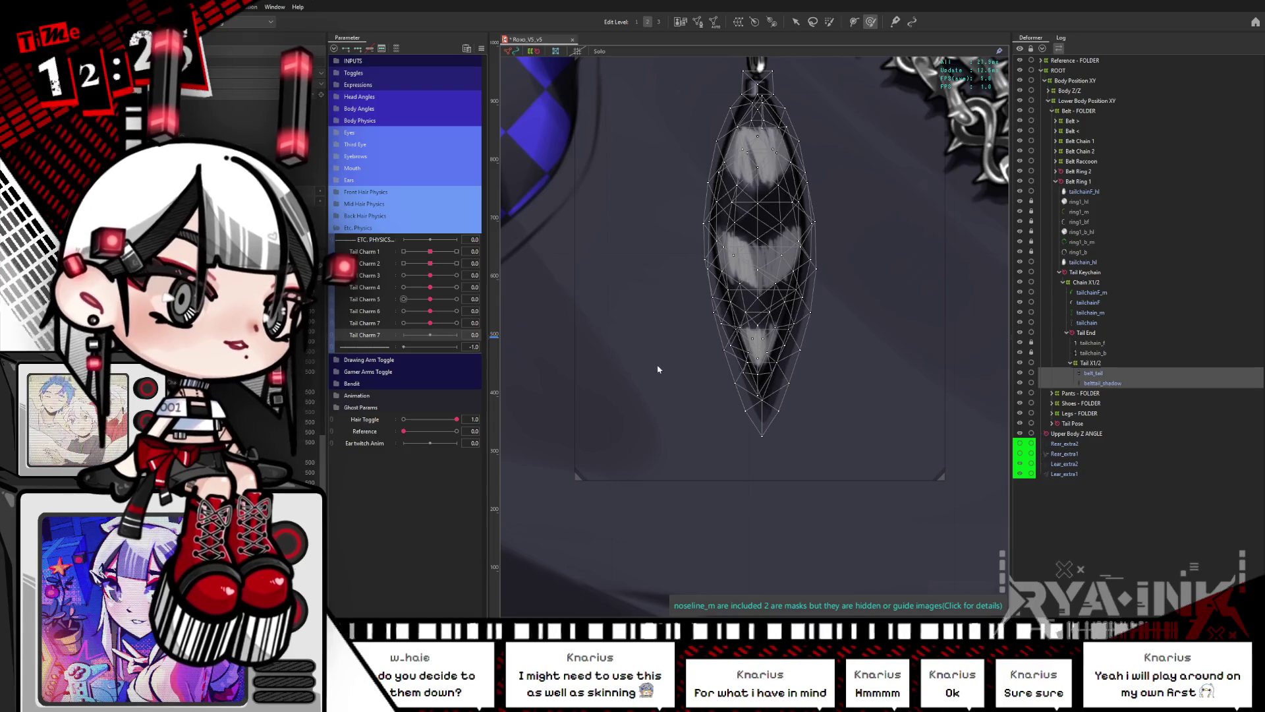
key(b)
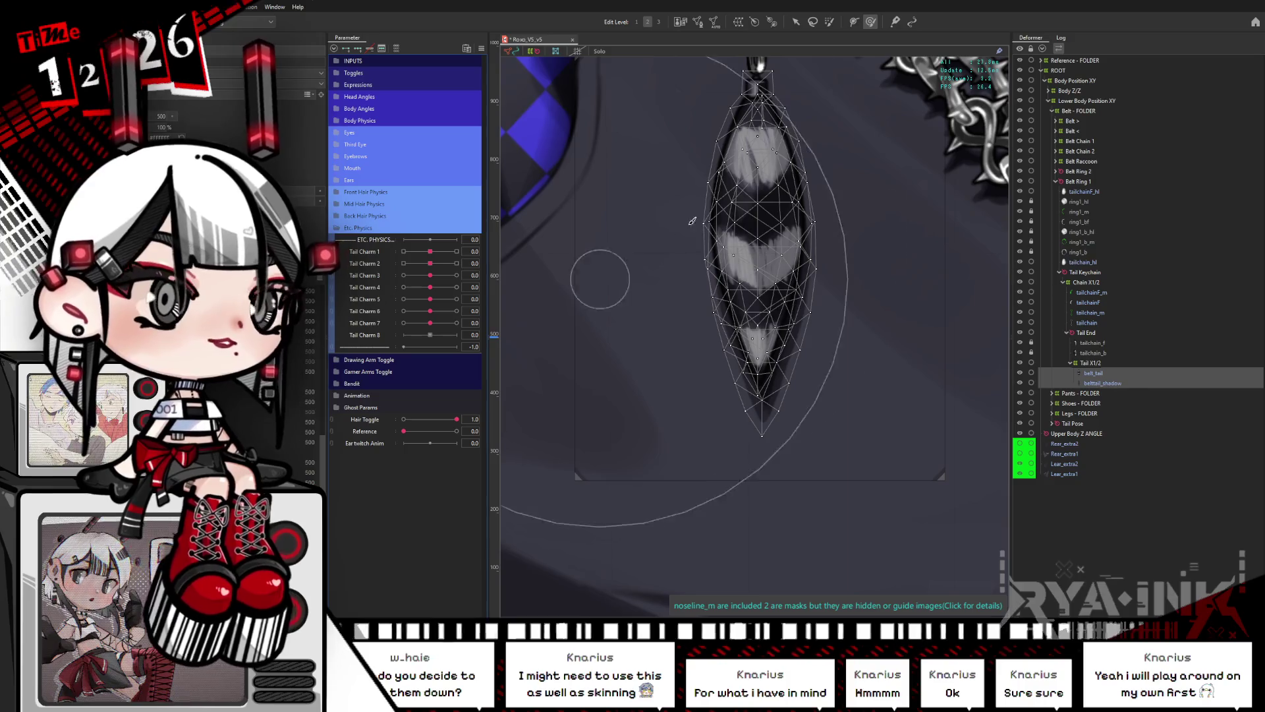
mouse_move(829, 280)
mouse_down()
mouse_move(762, 485)
mouse_move(821, 294)
mouse_move(865, 208)
mouse_up()
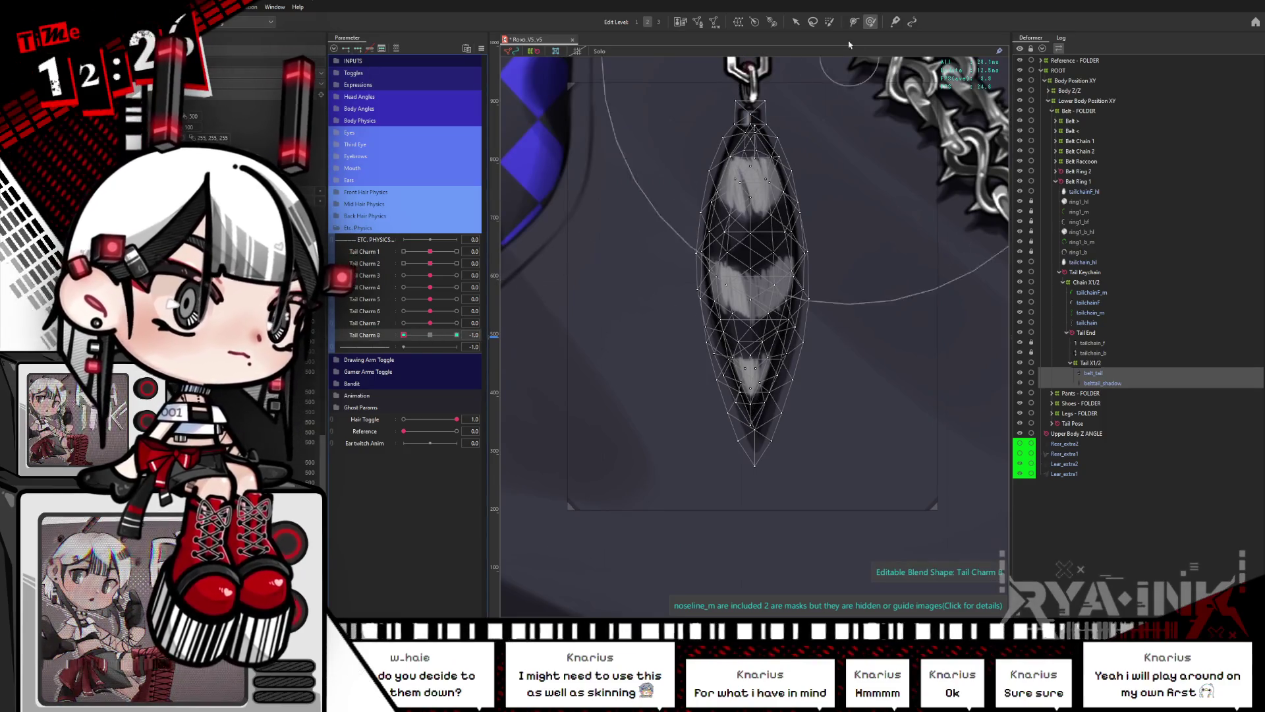
click(828, 21)
drag(734, 465, 721, 536)
scroll(867, 51, down, 2)
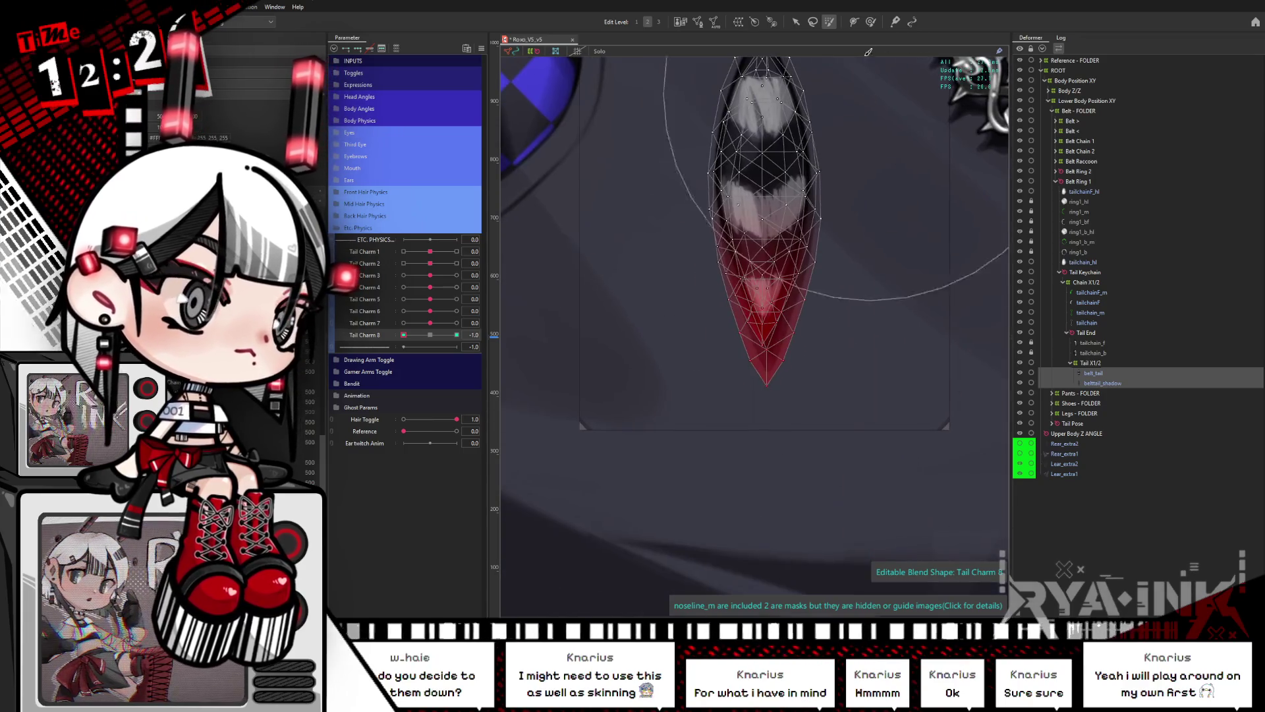
Step: Bend the selected tail tip to the left at the Tail Charm 8 -1 key
click(796, 23)
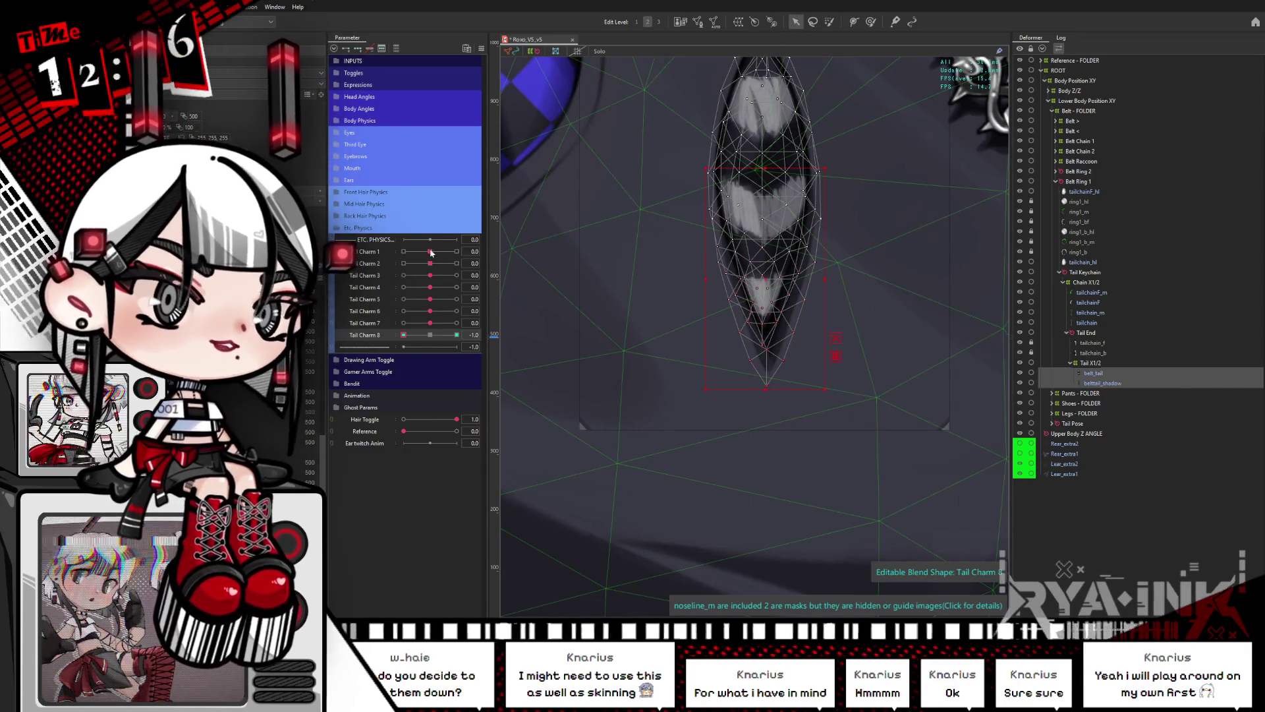
click(788, 288)
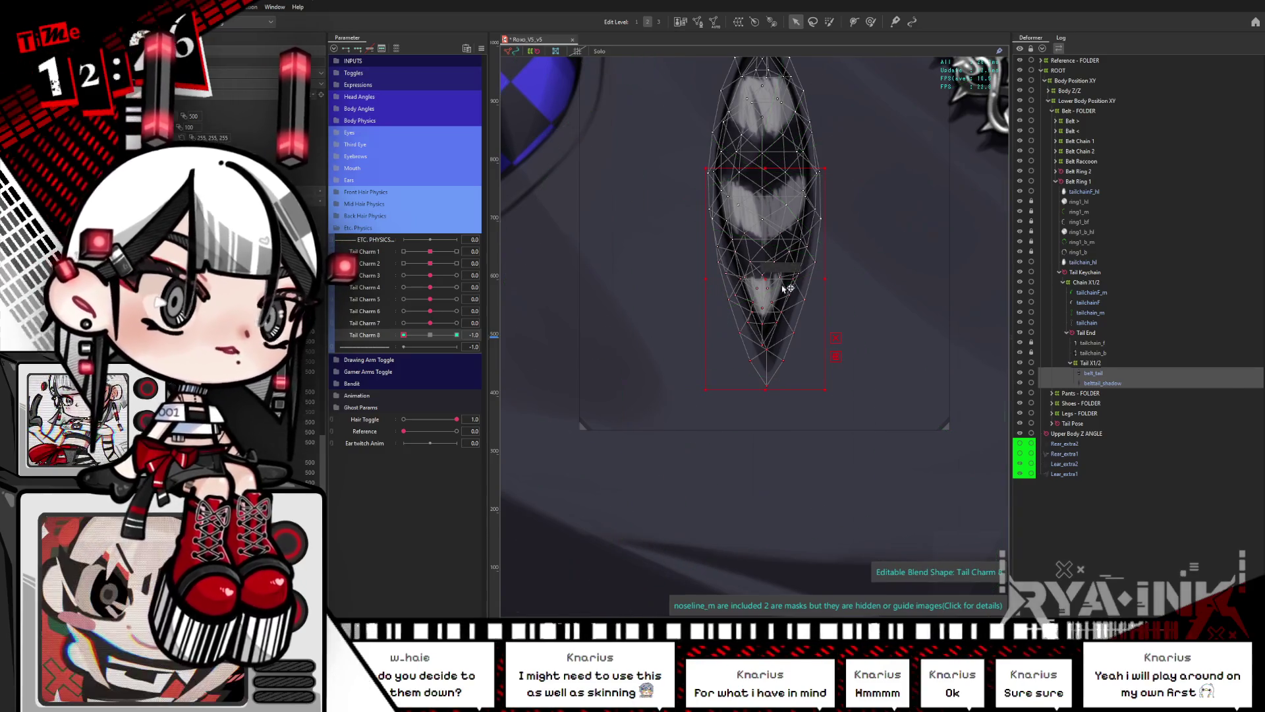
click(770, 276)
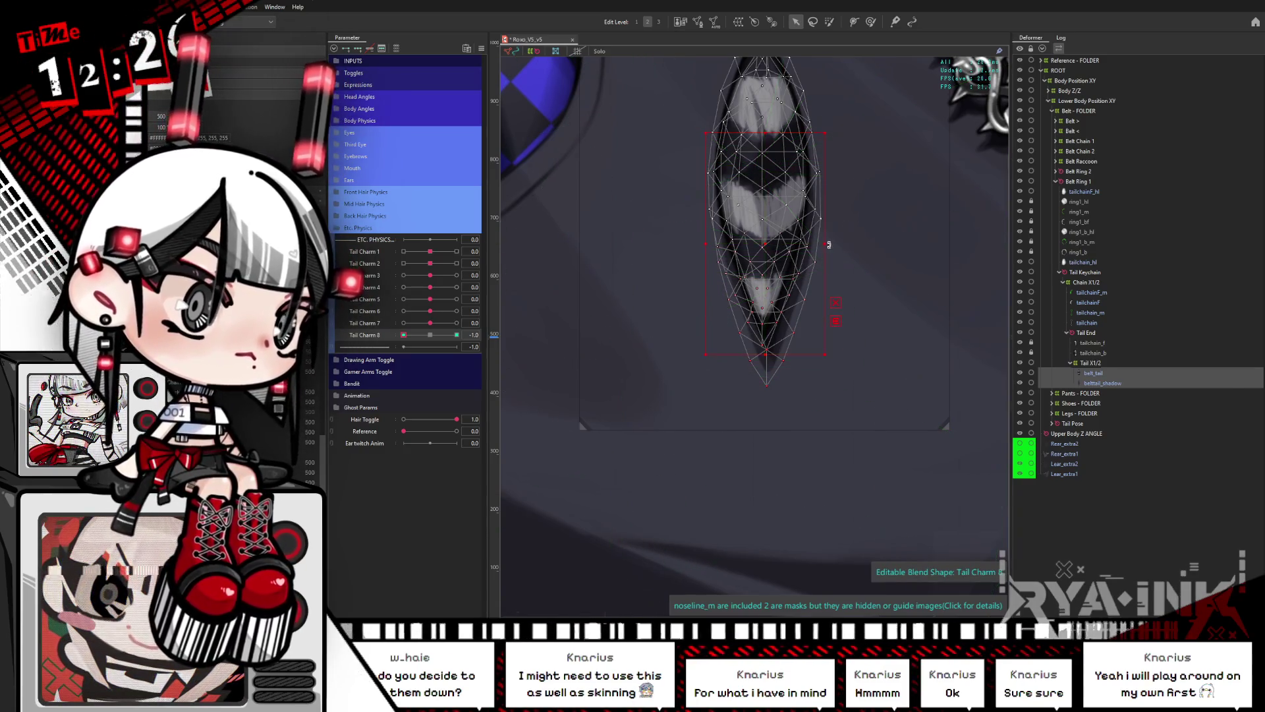
drag(827, 243, 590, 330)
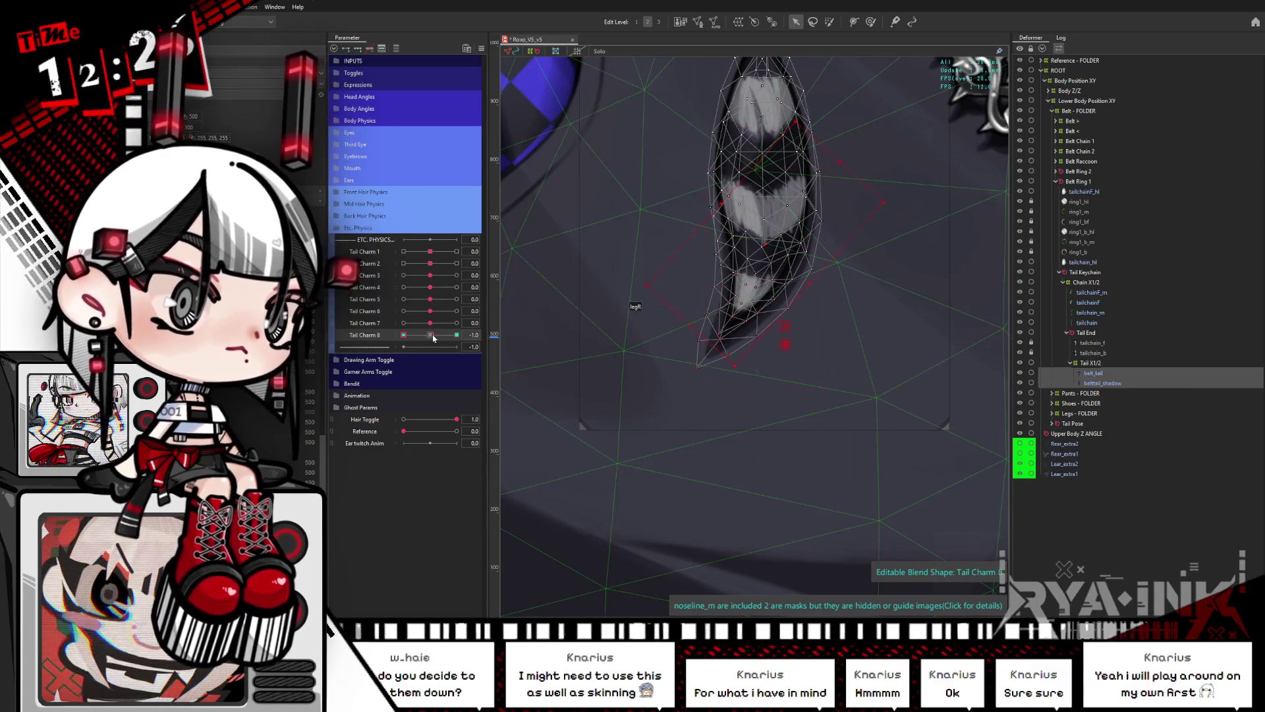
Step: Scrub Tail Charm 8 between -1.0 and 1.0 with the selection hidden to check the curl, then return it to neutral
drag(433, 339, 503, 350)
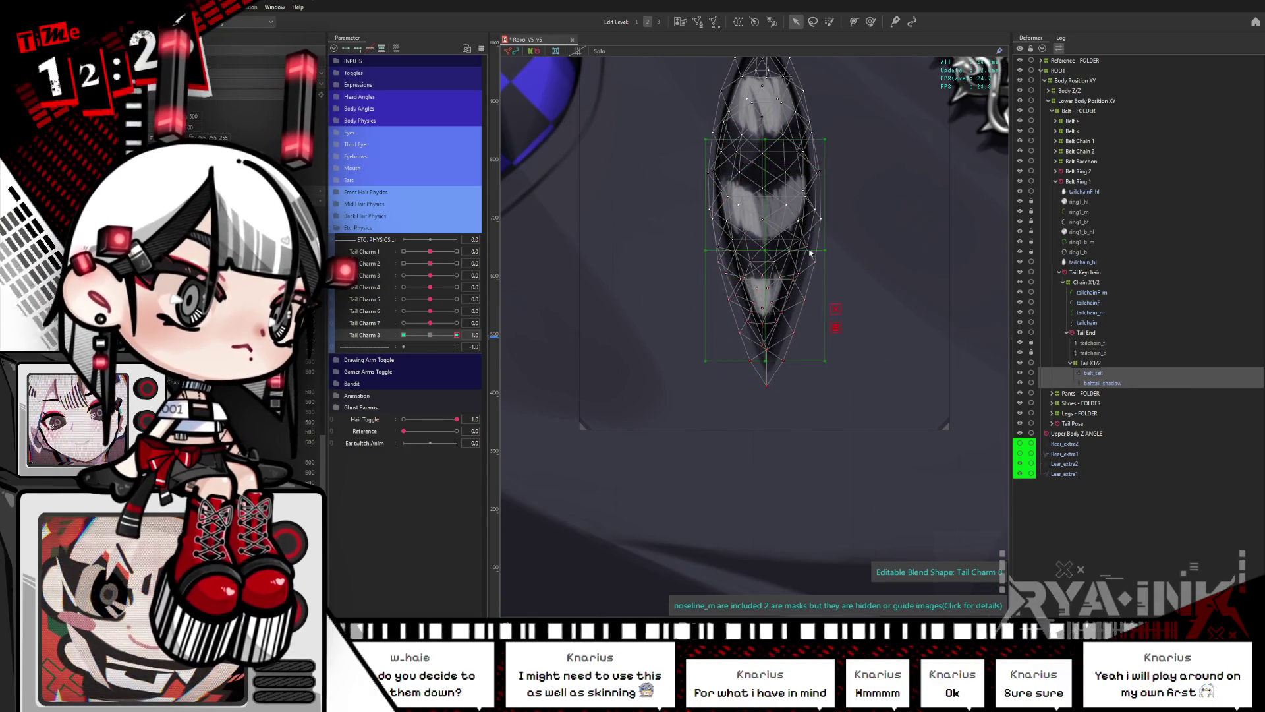
key(ctrl+h)
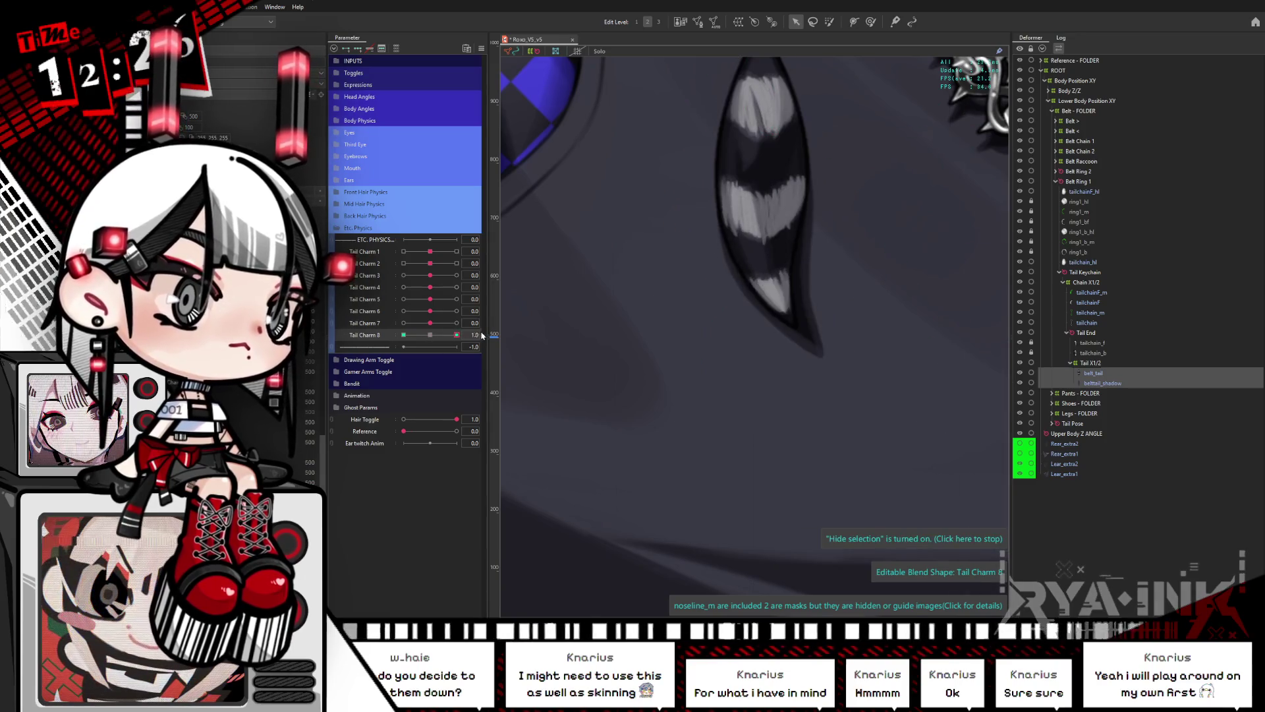
drag(464, 338, 371, 319)
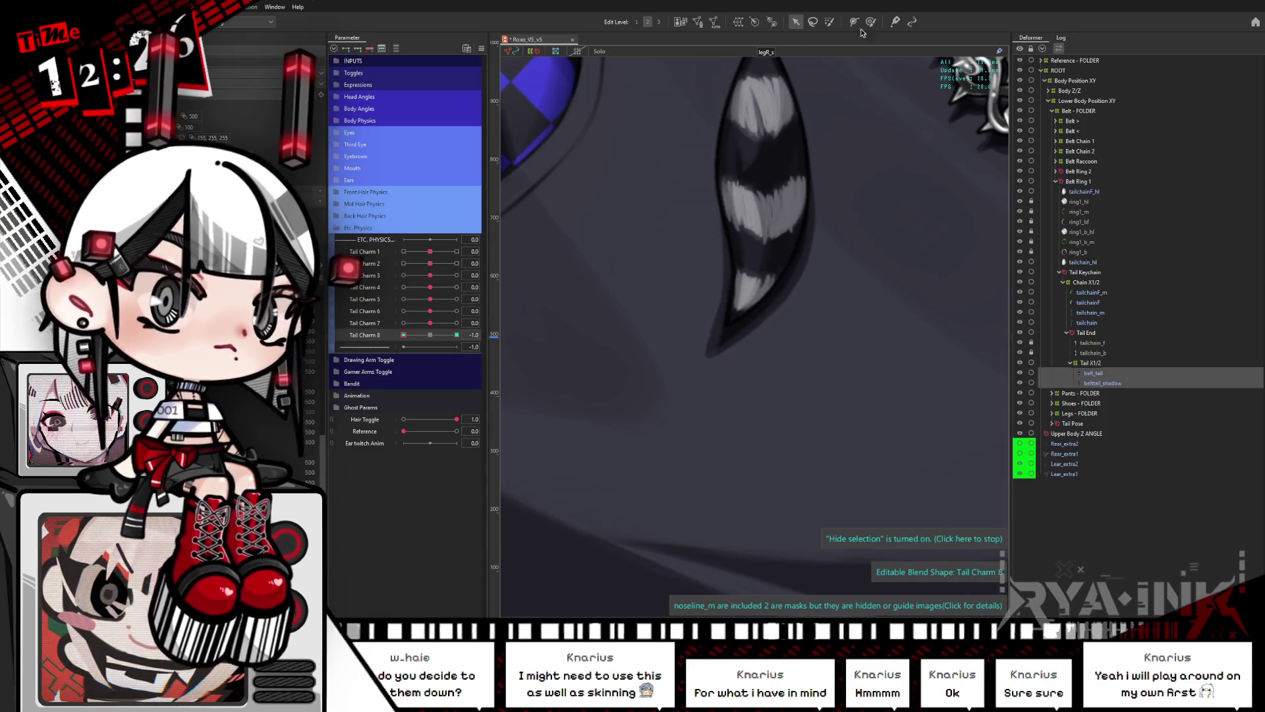
click(869, 22)
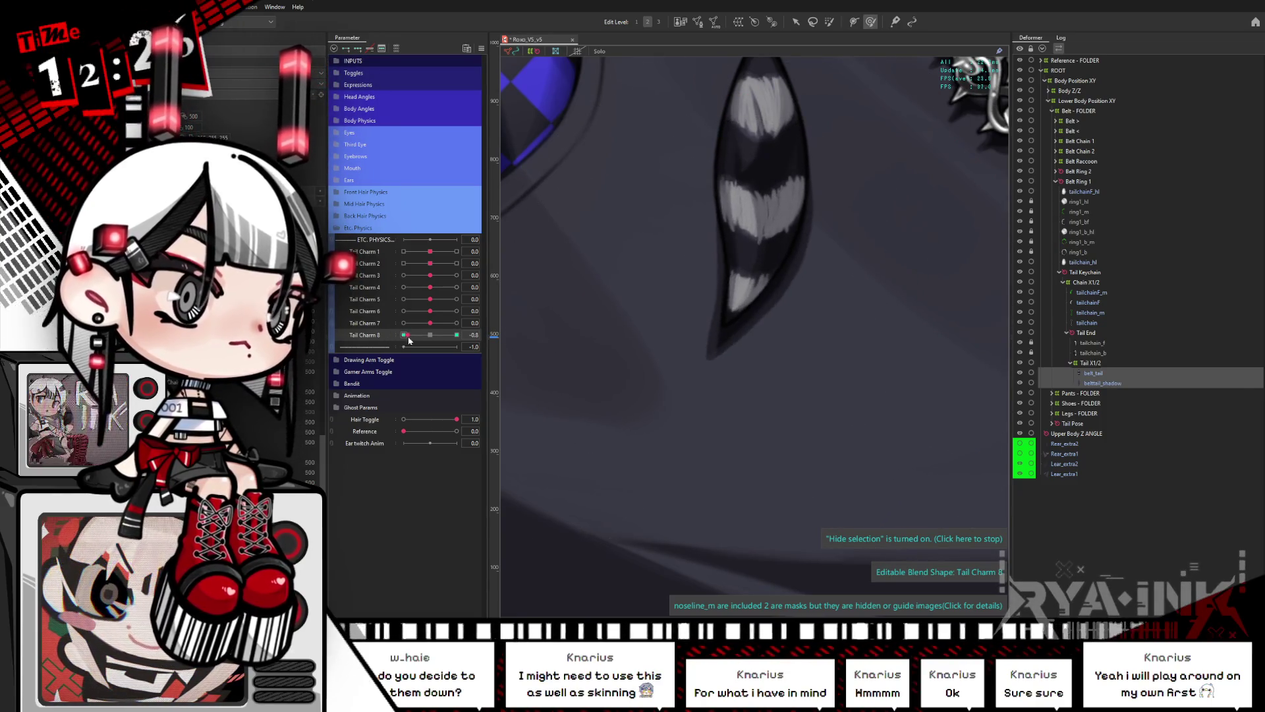
drag(403, 337, 798, 310)
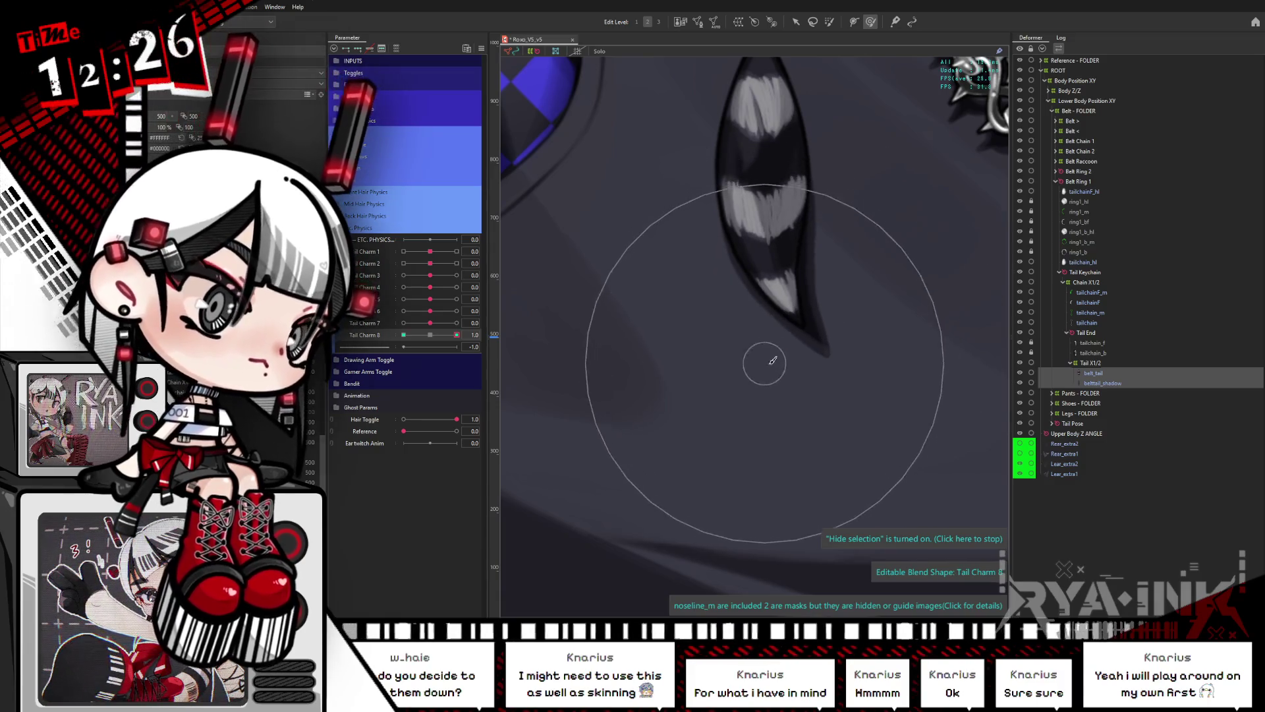
drag(884, 381, 404, 336)
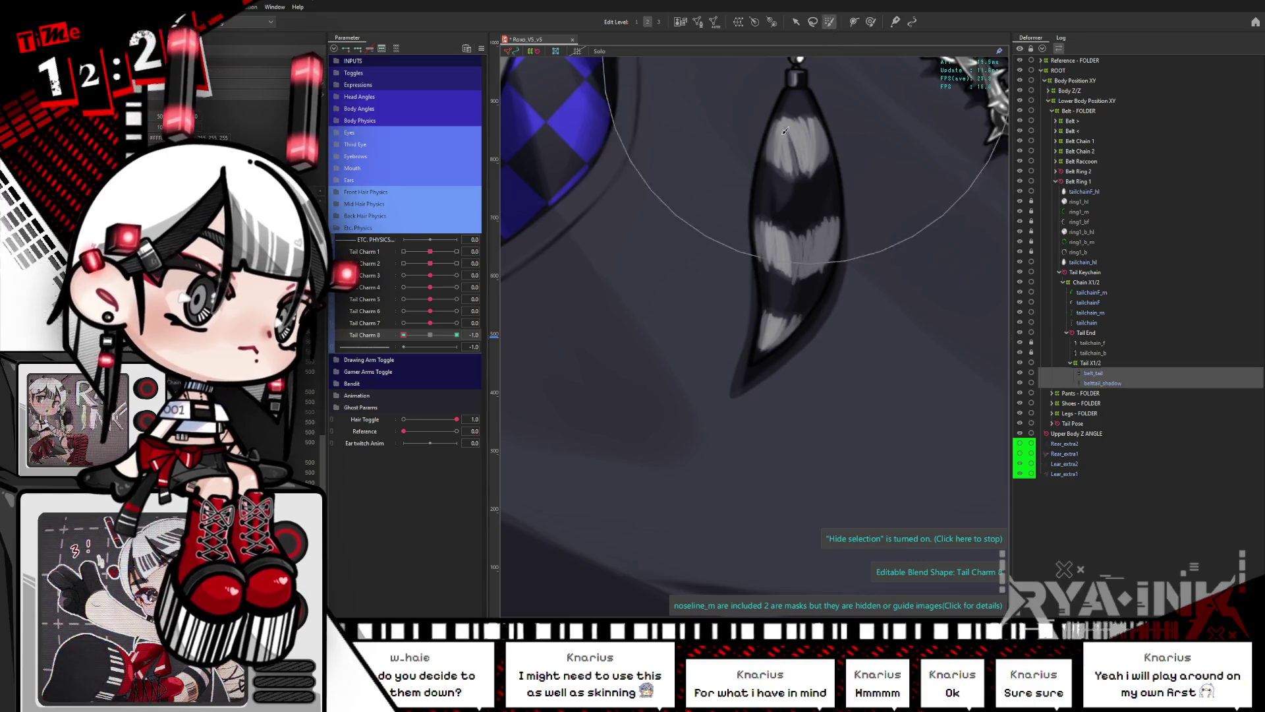
Step: Compare the tail tip at Tail Charm 8 -1.0 and 1.0 with the selection hidden and shown
click(763, 276)
drag(701, 339, 696, 368)
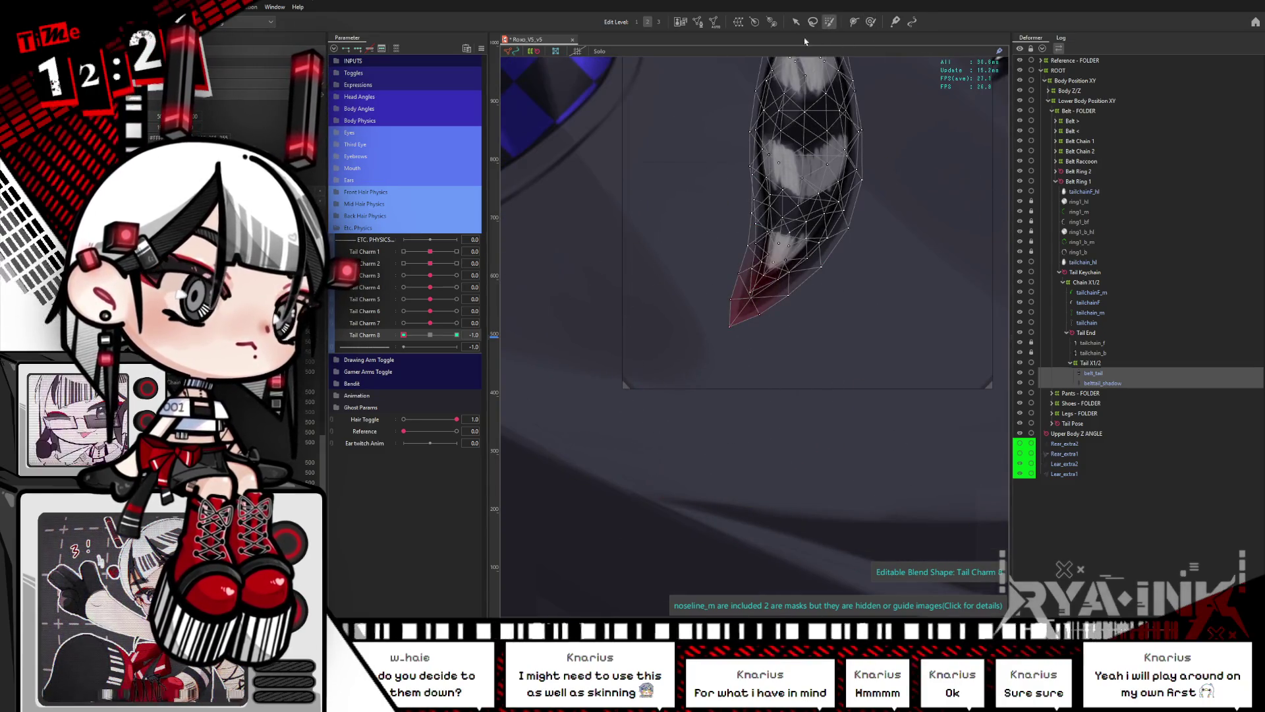
mouse_move(816, 150)
mouse_down()
mouse_move(722, 373)
mouse_move(757, 384)
mouse_up()
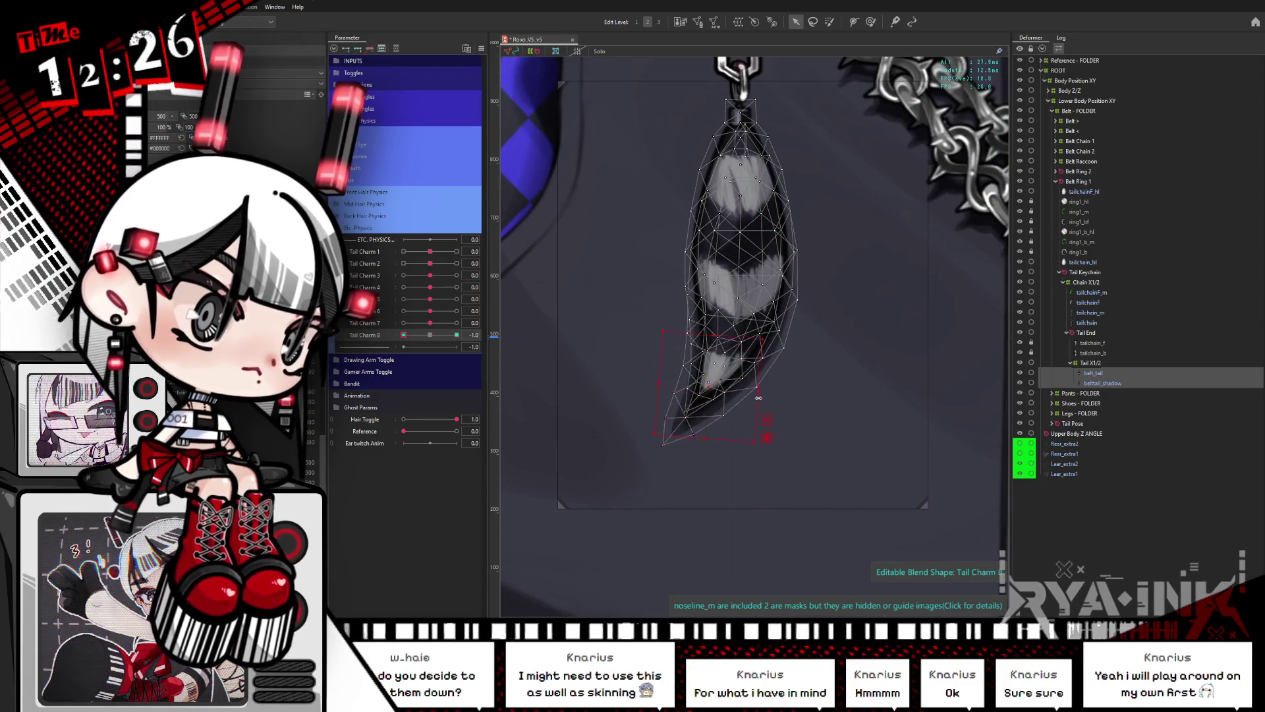
key(ctrl+h)
drag(422, 337, 614, 354)
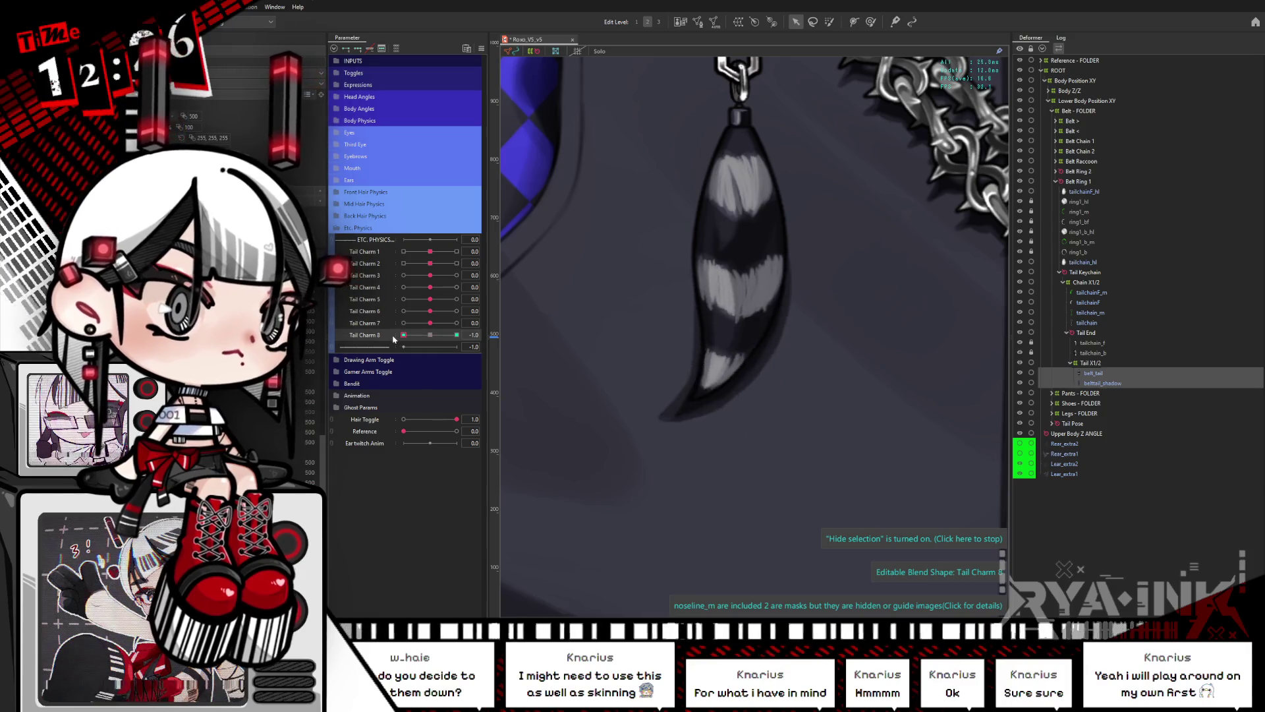
key(ctrl+h)
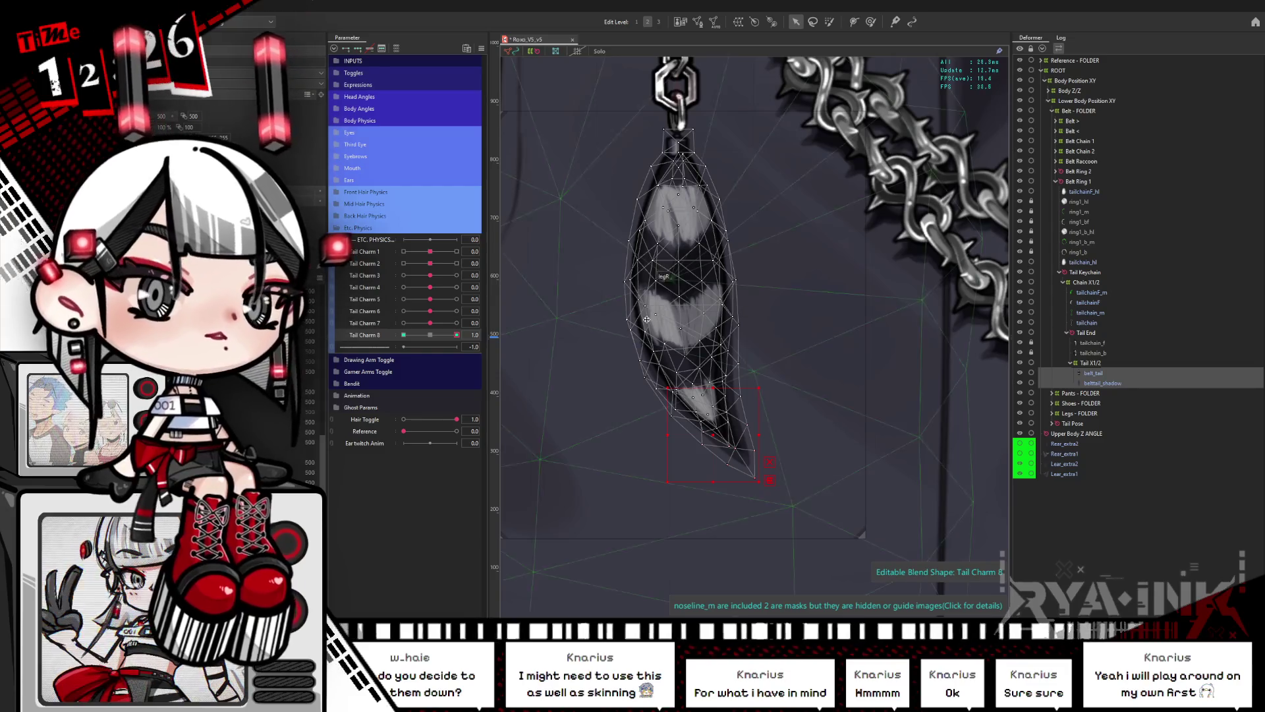
Step: Raise the tail-tip vertices slightly, preview the left curl, reset Tail Charm 8 to 0.0 and set it to 1.0 for freehand reshaping
mouse_move(711, 433)
mouse_down()
mouse_move(710, 406)
mouse_move(760, 386)
mouse_up()
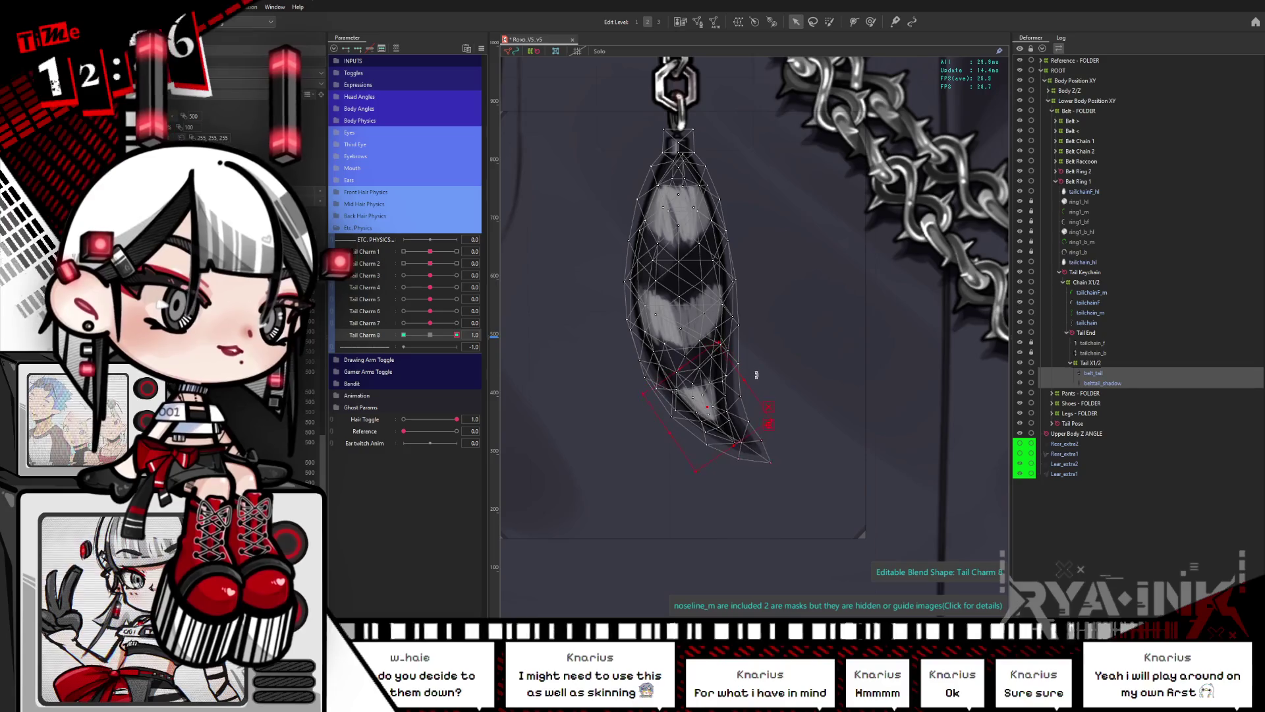
drag(602, 327, 627, 320)
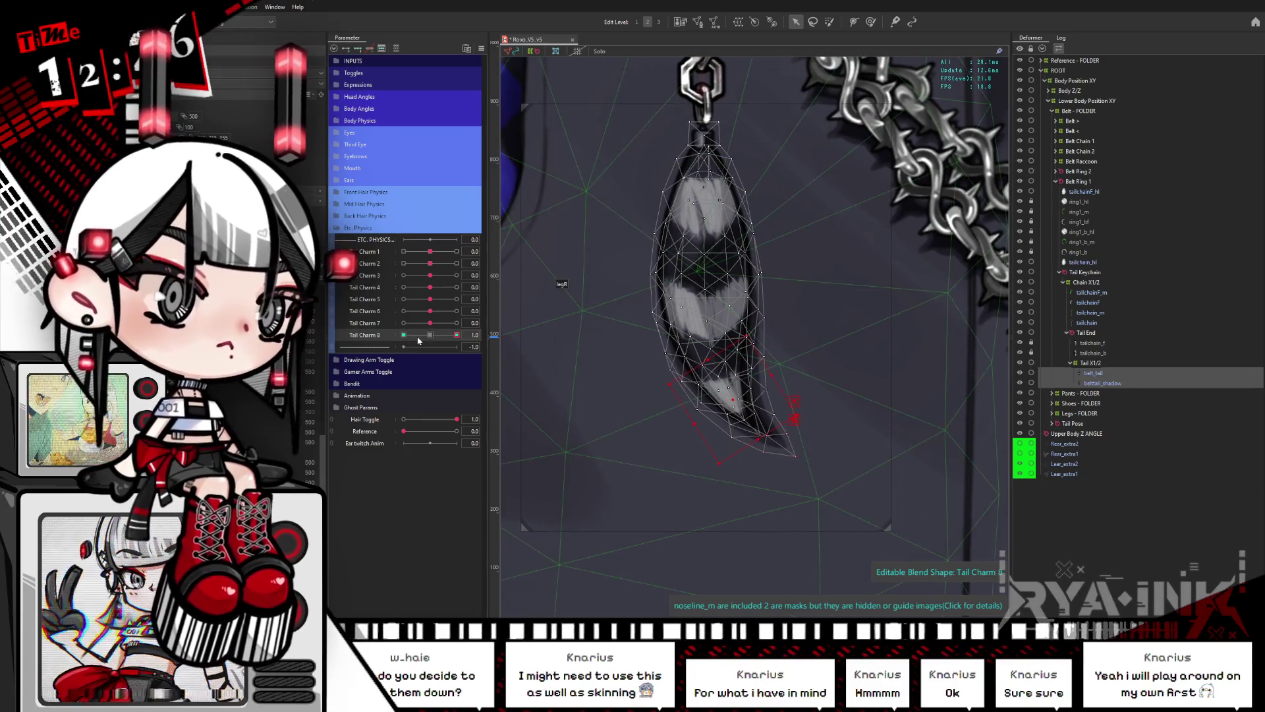
drag(417, 339, 388, 339)
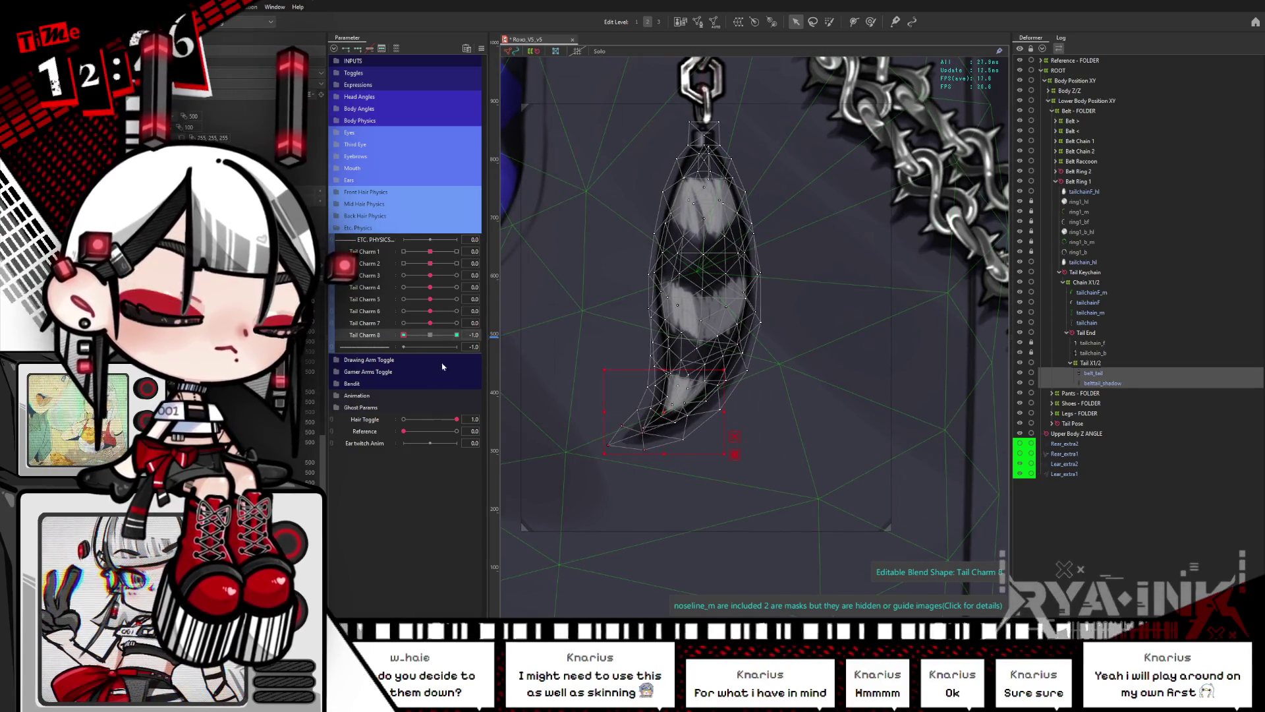
click(430, 334)
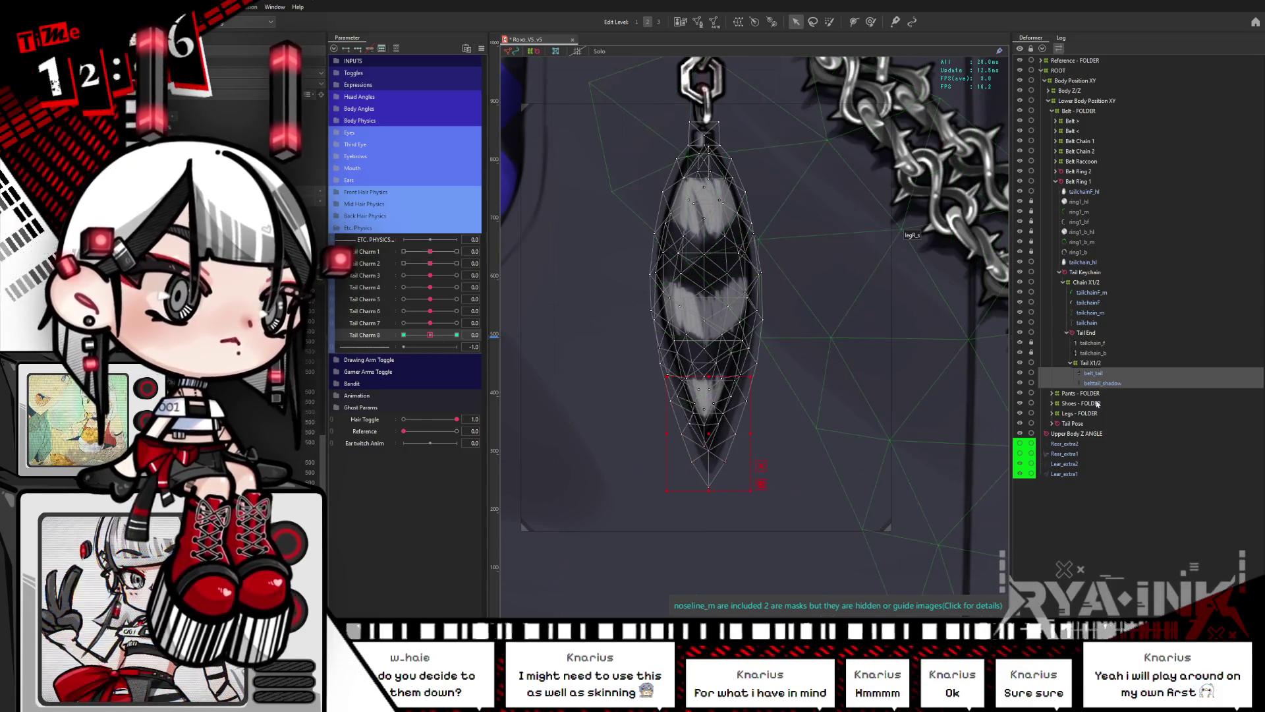
click(870, 24)
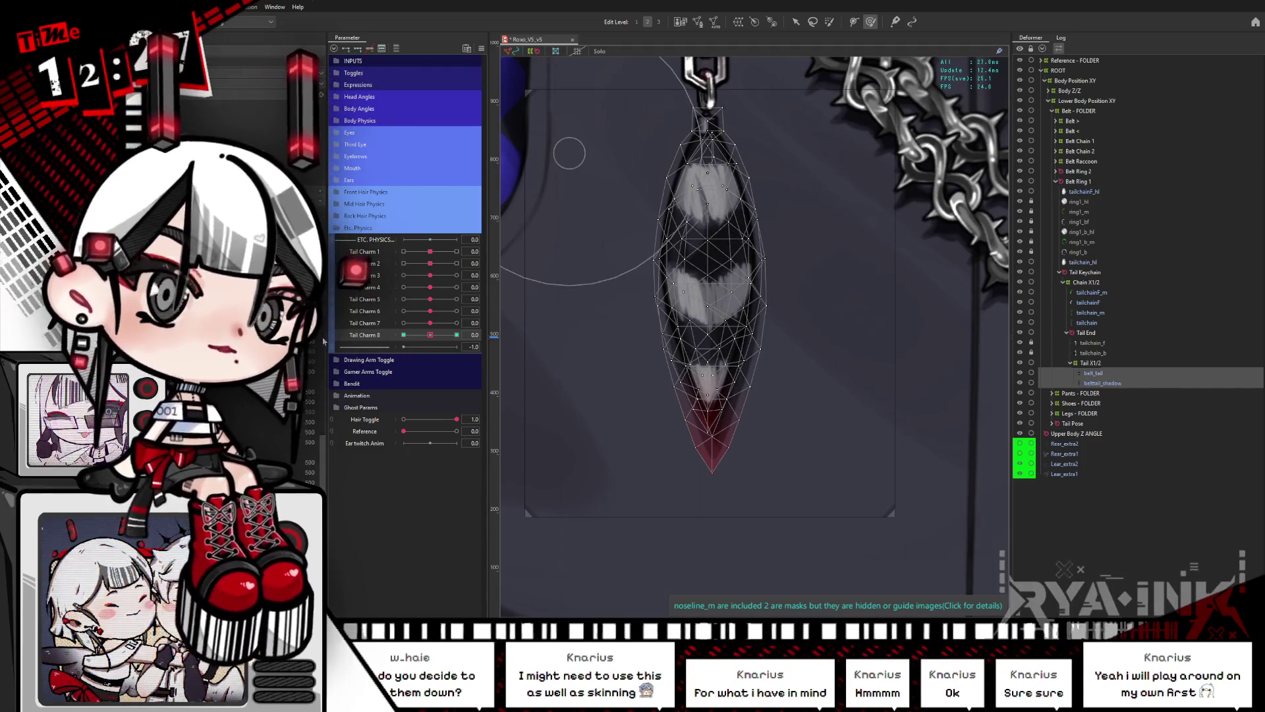
drag(429, 336, 457, 336)
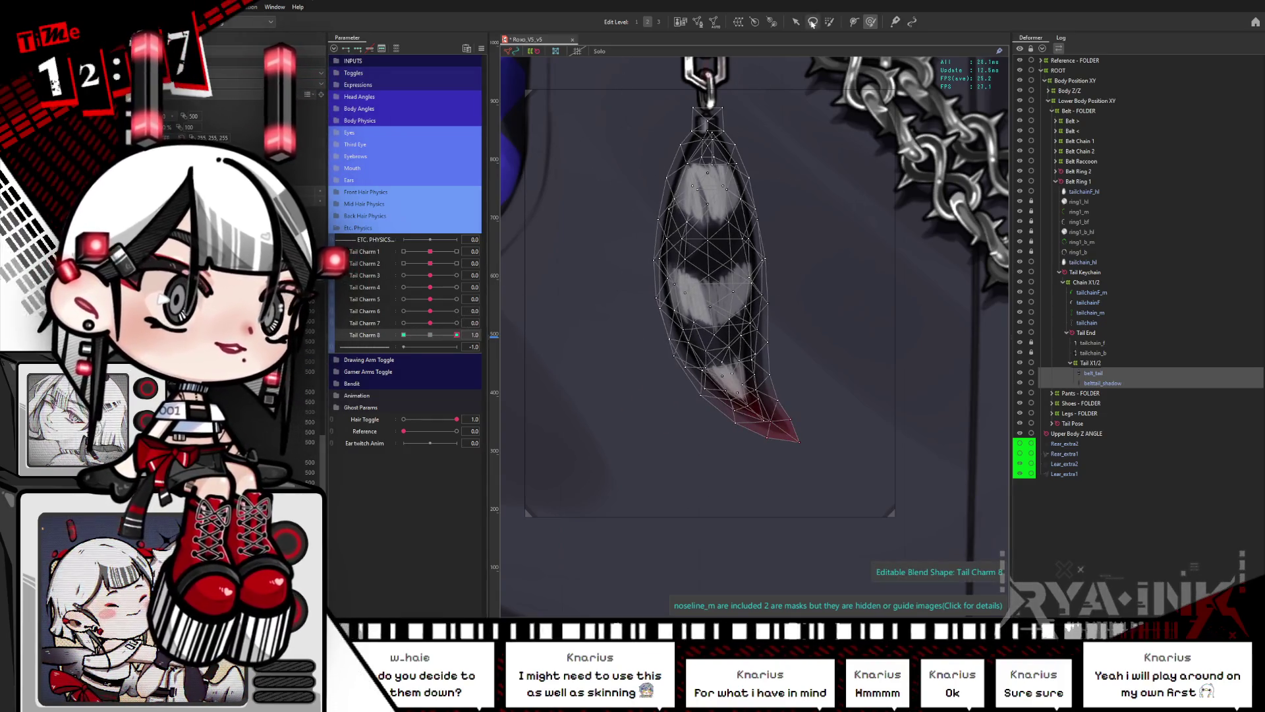
Step: Undo the last bend, try bending the tail left at Tail Charm 8 -1.0, then revert it to straight
key(ctrl+z)
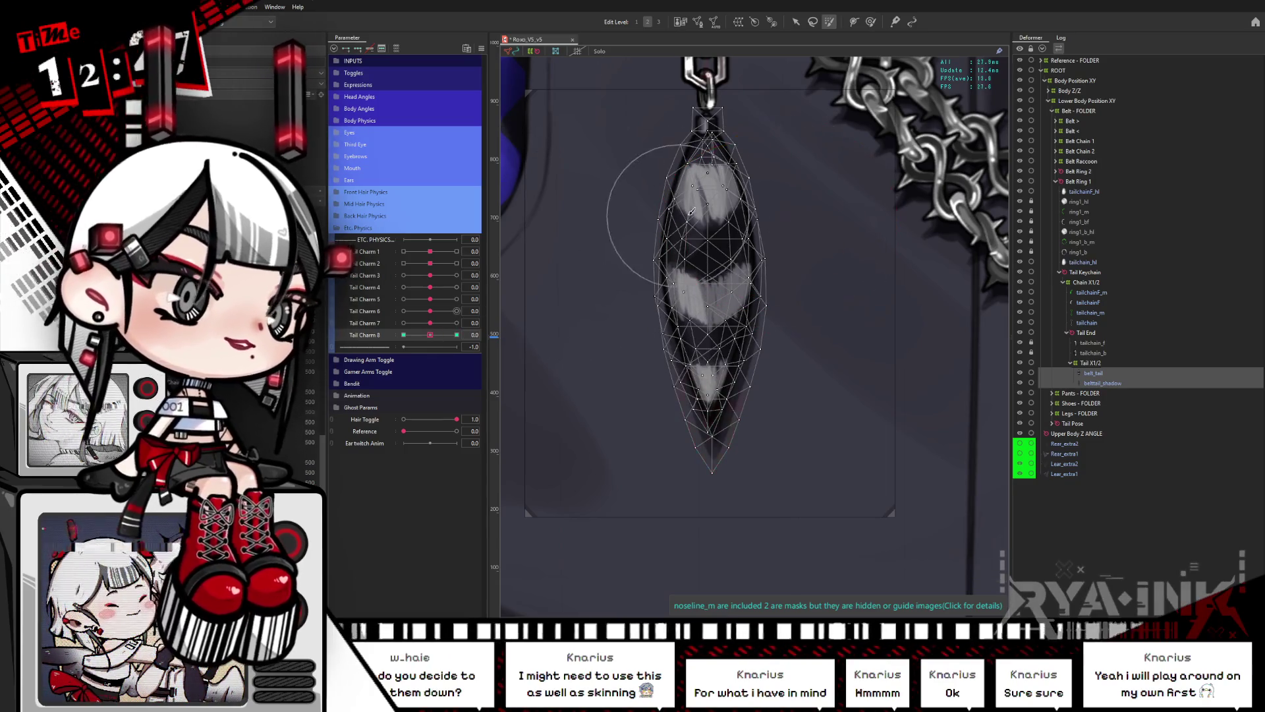
key(v)
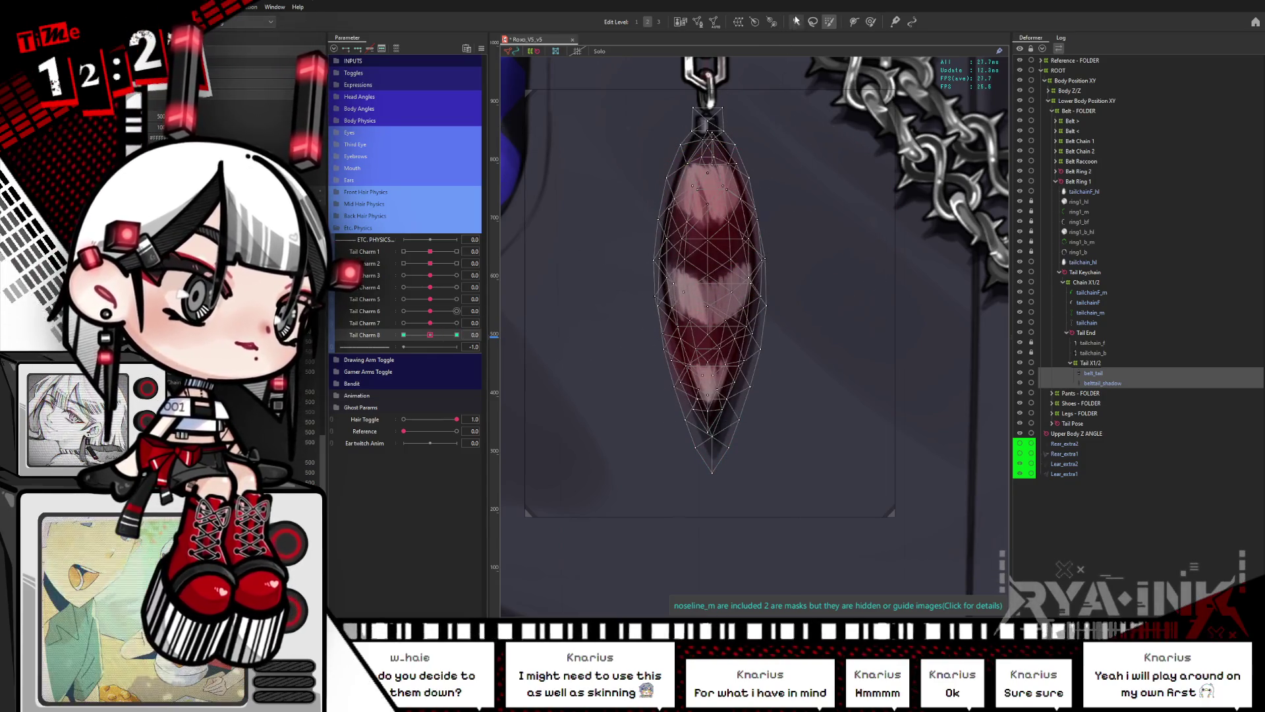
drag(429, 335, 376, 329)
drag(702, 264, 658, 257)
click(828, 21)
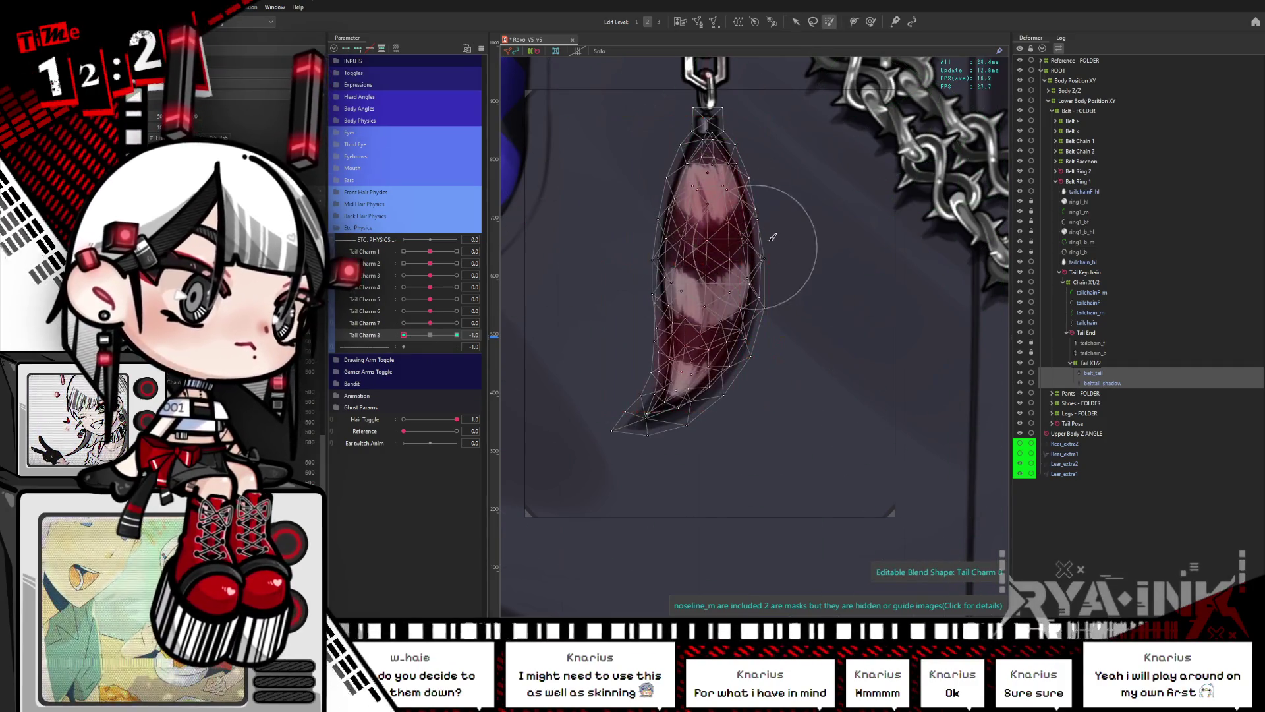
key(ctrl+z)
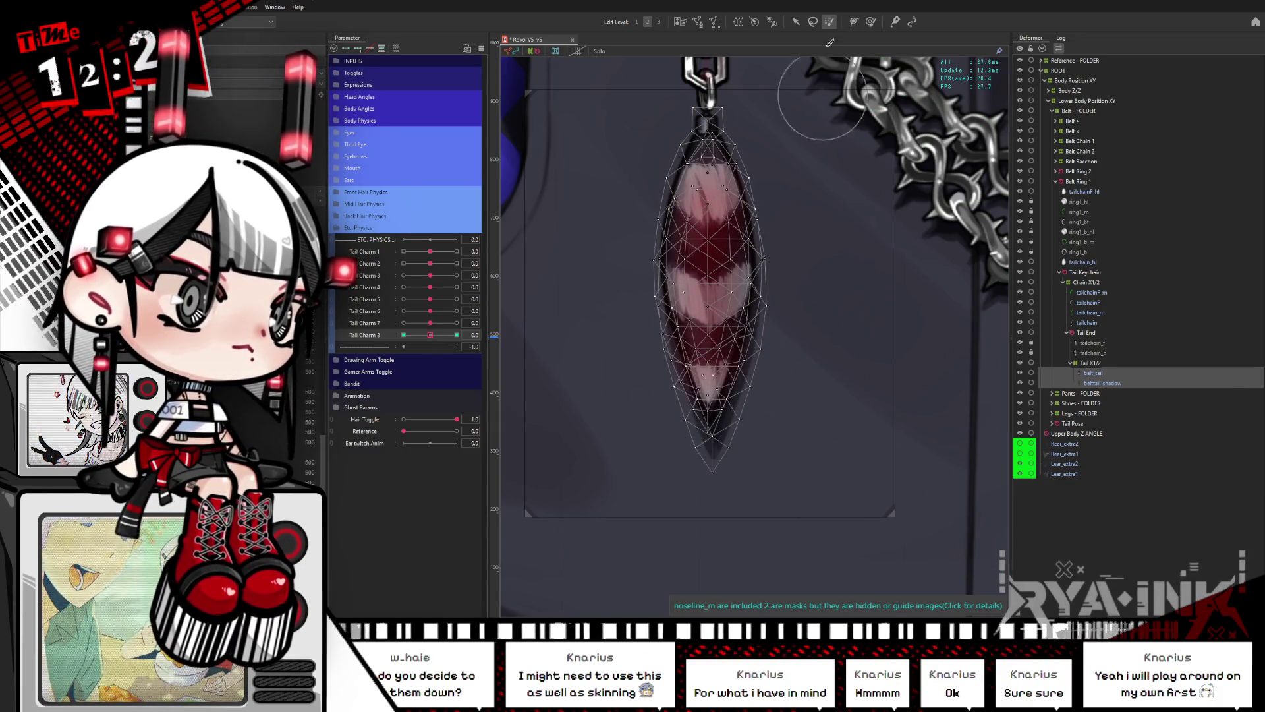
Step: Preview the tail art without the mesh at neutral Tail Charm 8, toggling the overlay on and off
click(795, 21)
click(704, 297)
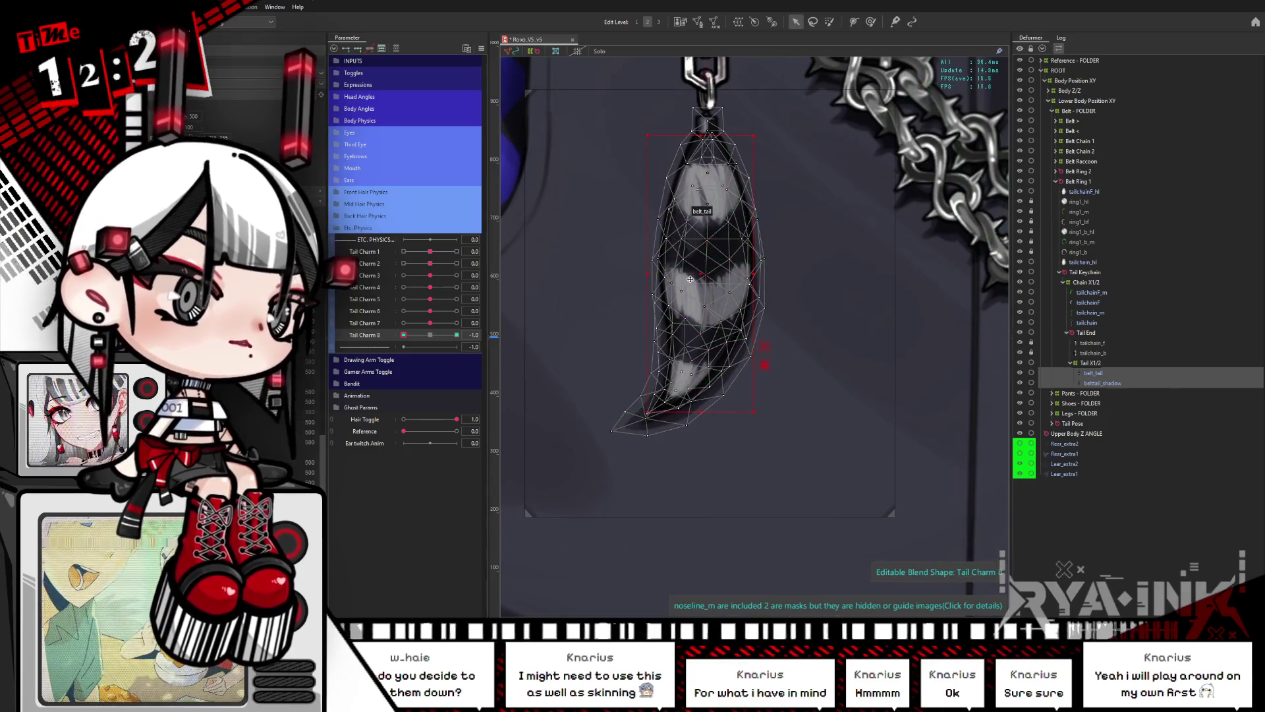
key(ctrl+h)
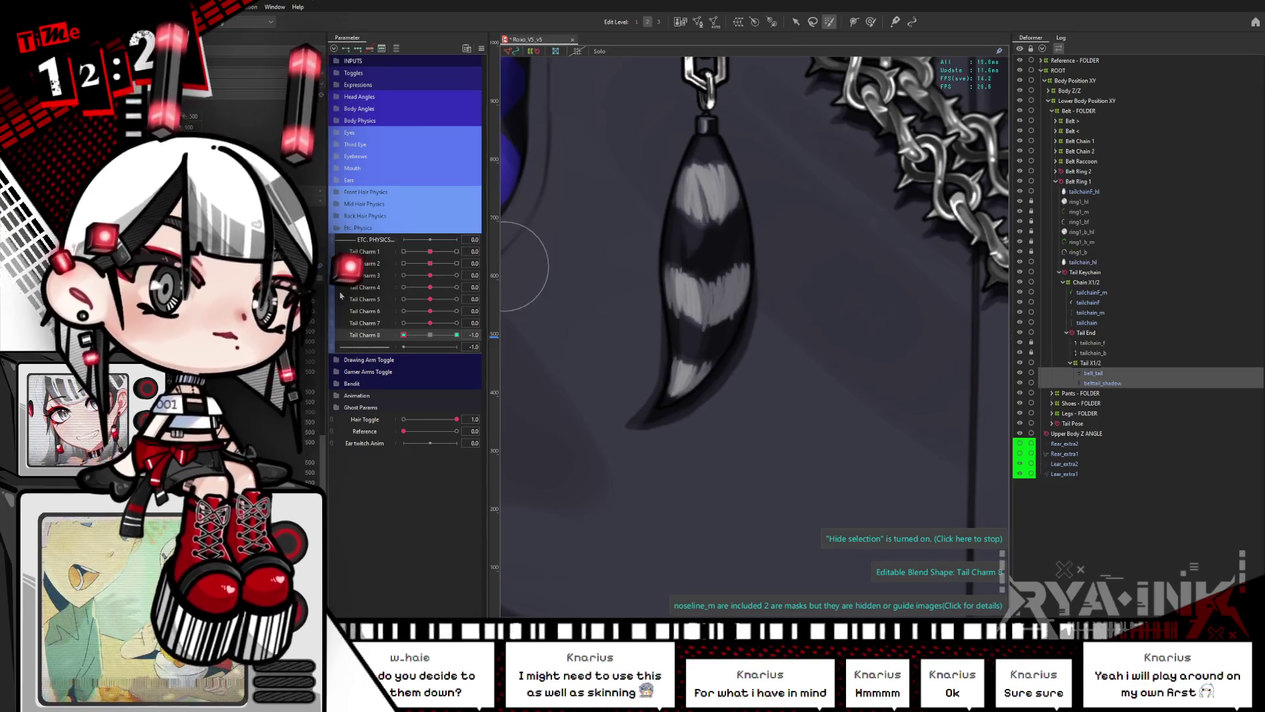
click(430, 334)
key(ctrl+h)
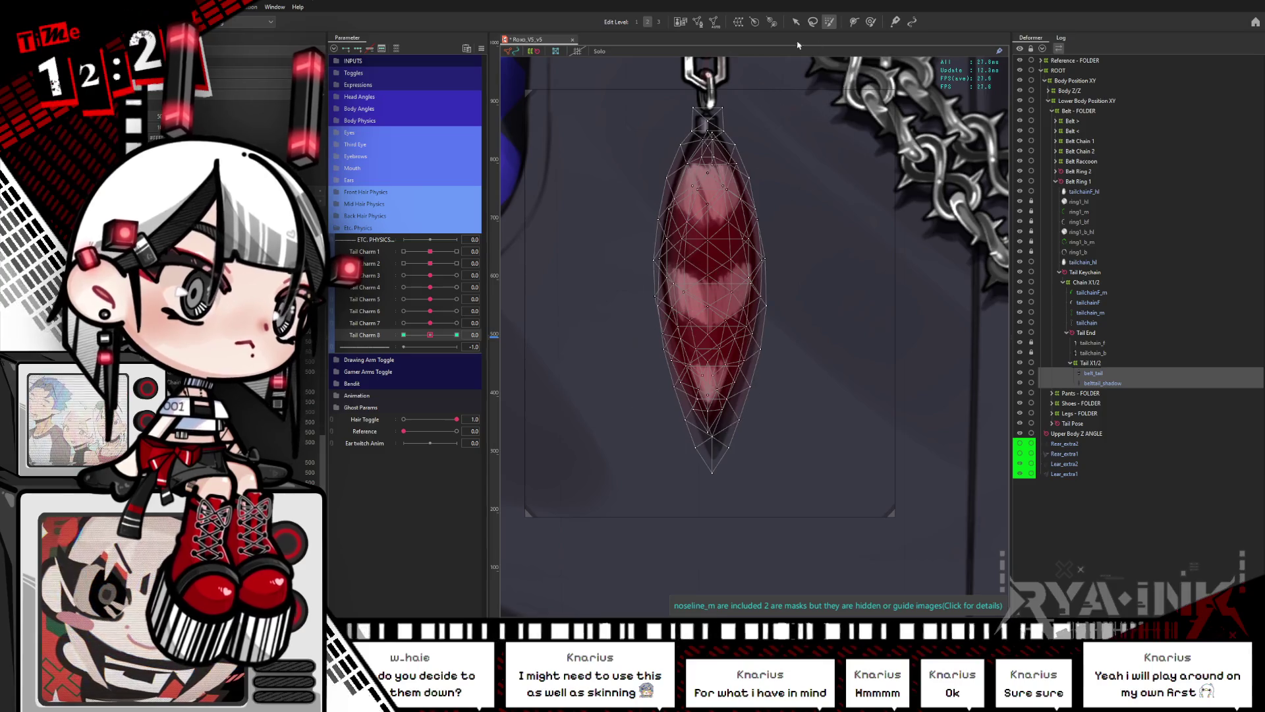
key(v)
click(435, 336)
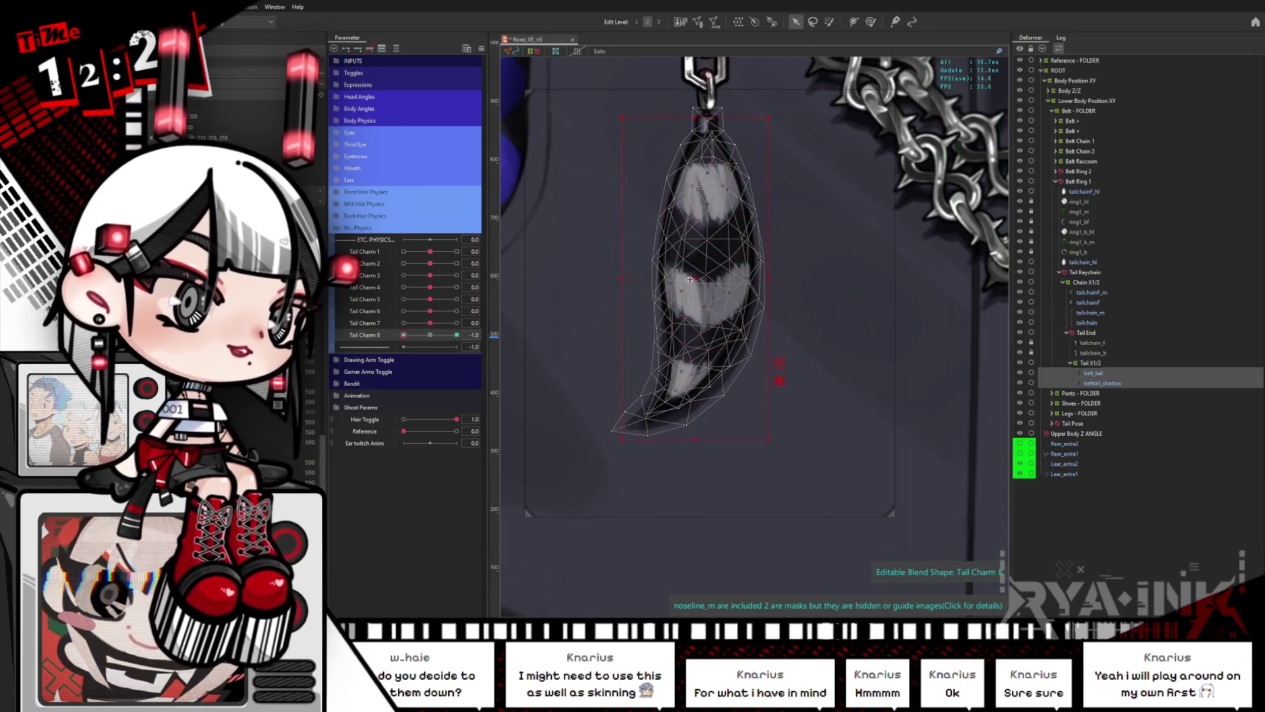
key(ctrl+h)
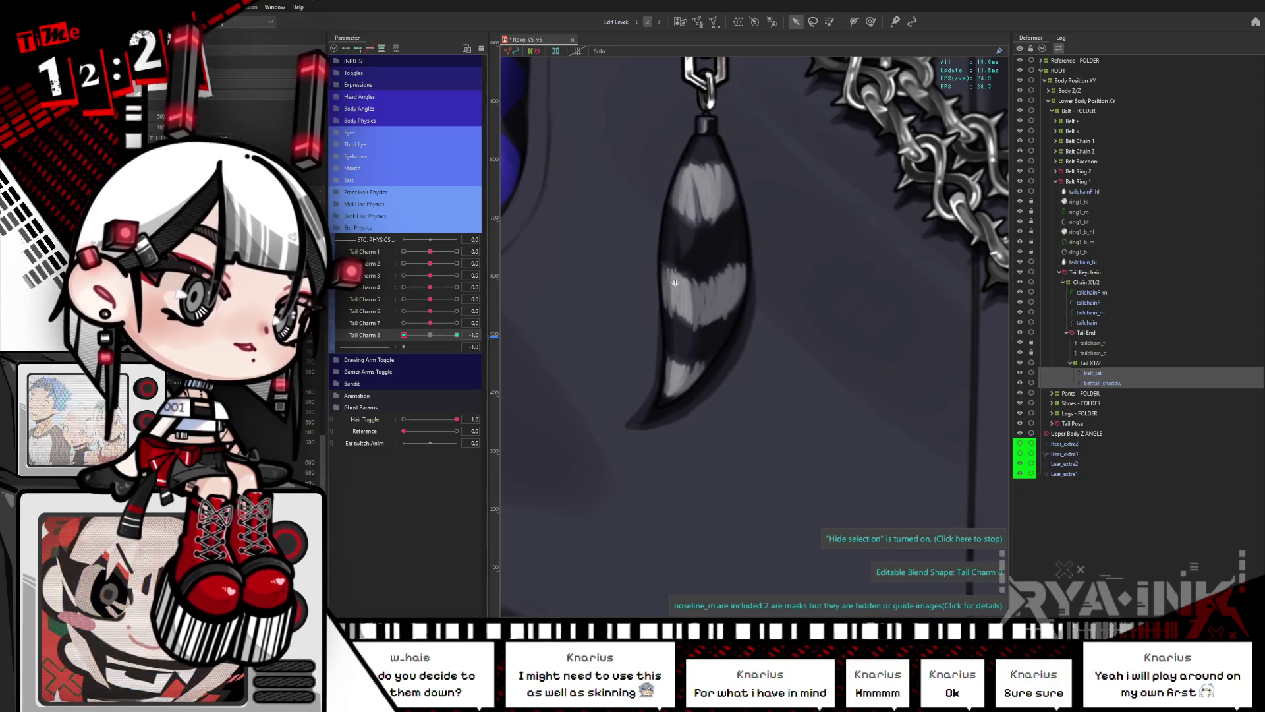
Step: With the Deform Brush and mesh hidden, set Tail Charm 8 to -1.0 and reshape the top of the curled tail
click(867, 21)
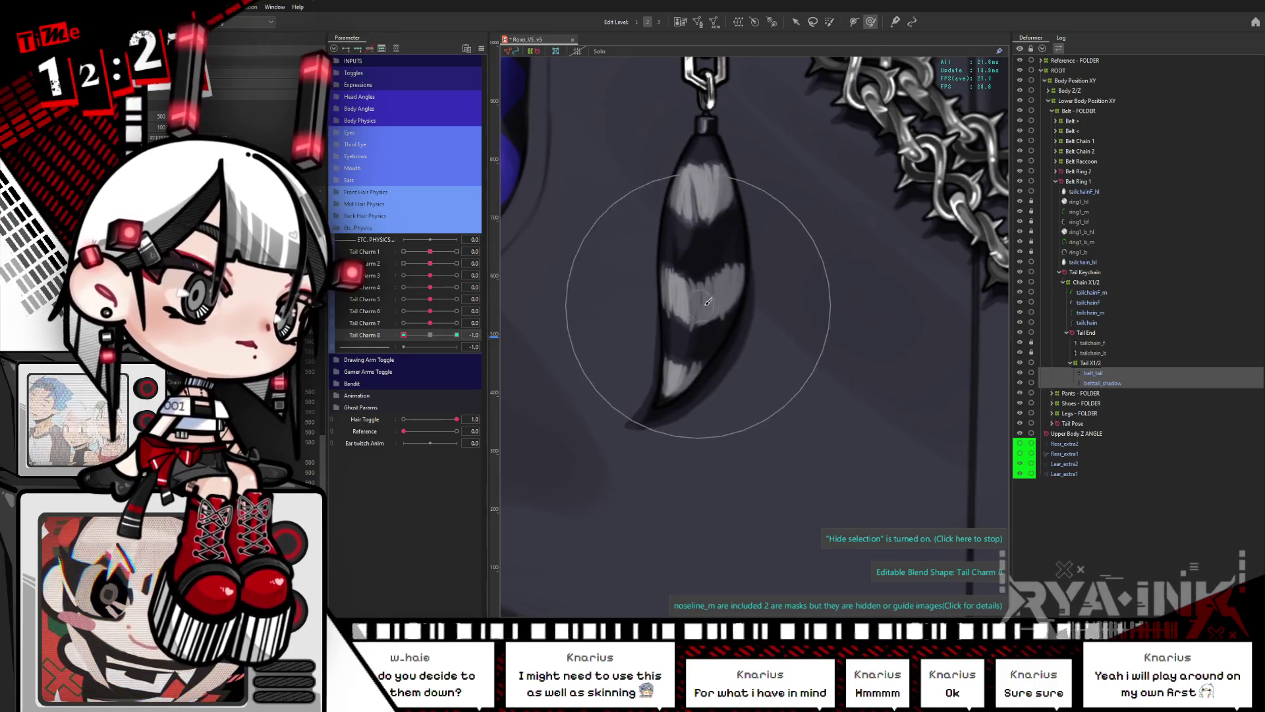
click(457, 336)
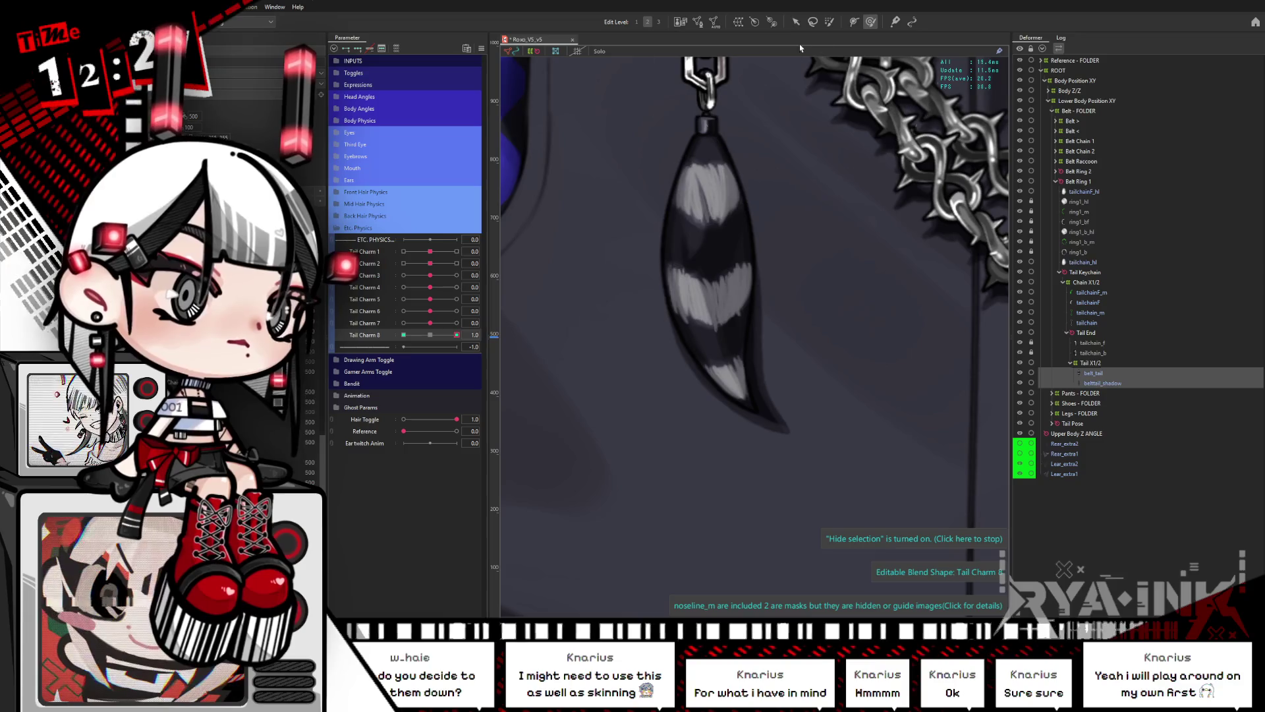
click(742, 214)
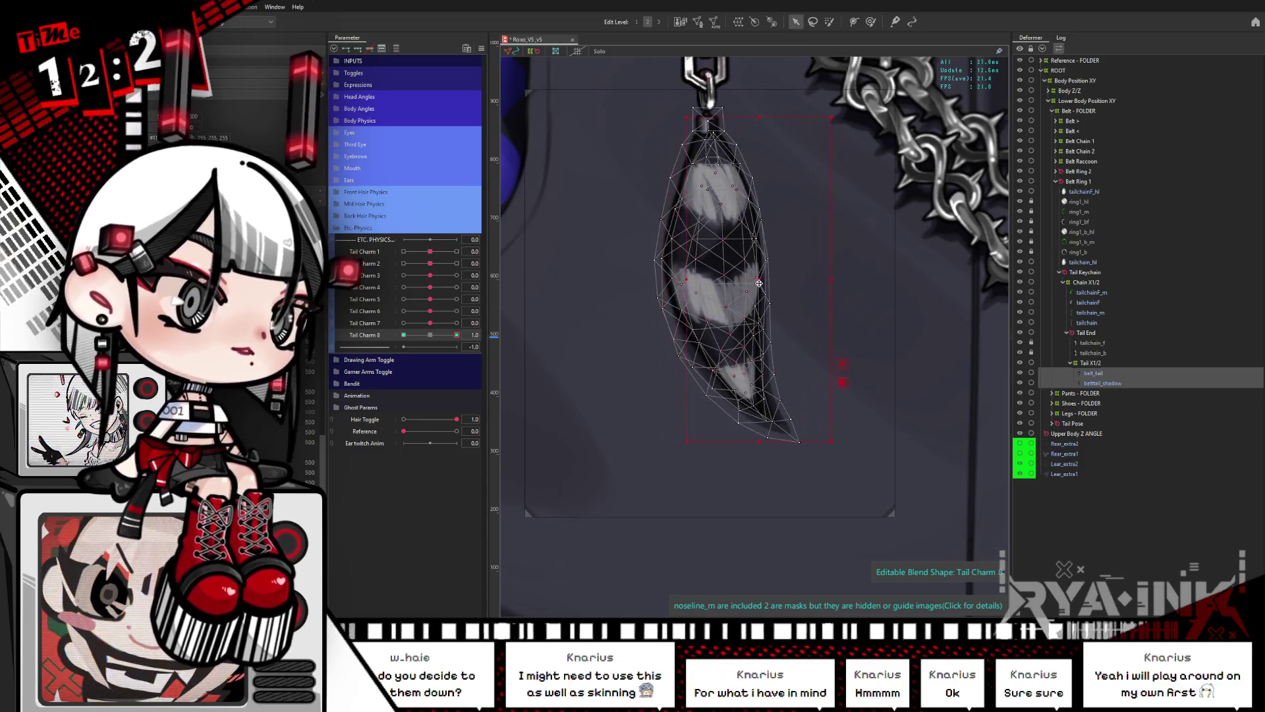
click(871, 22)
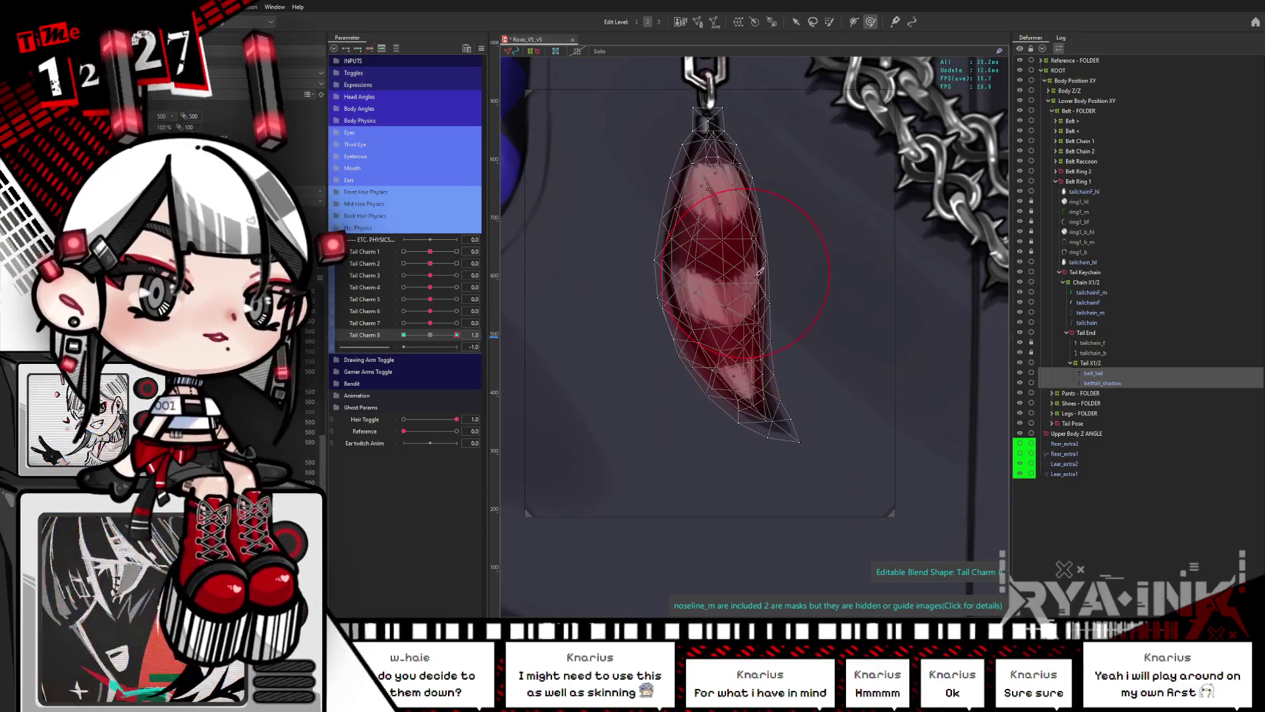
key(ctrl+h)
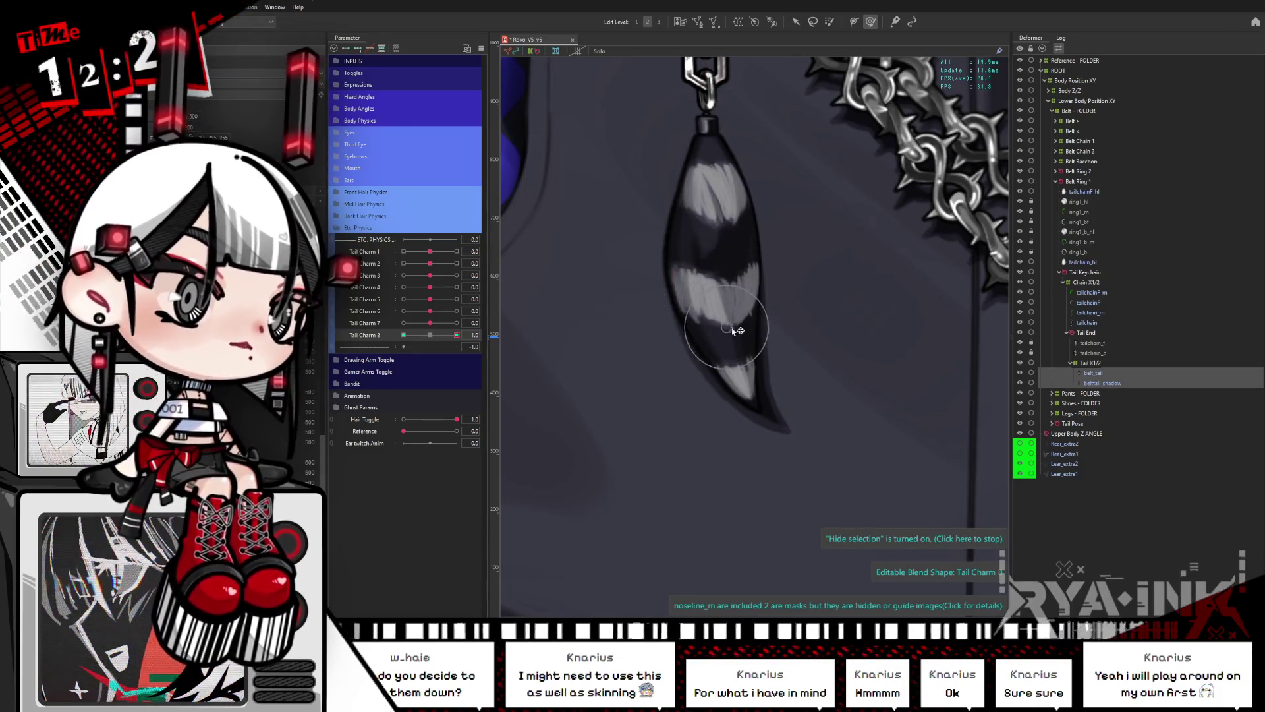
drag(423, 341, 373, 342)
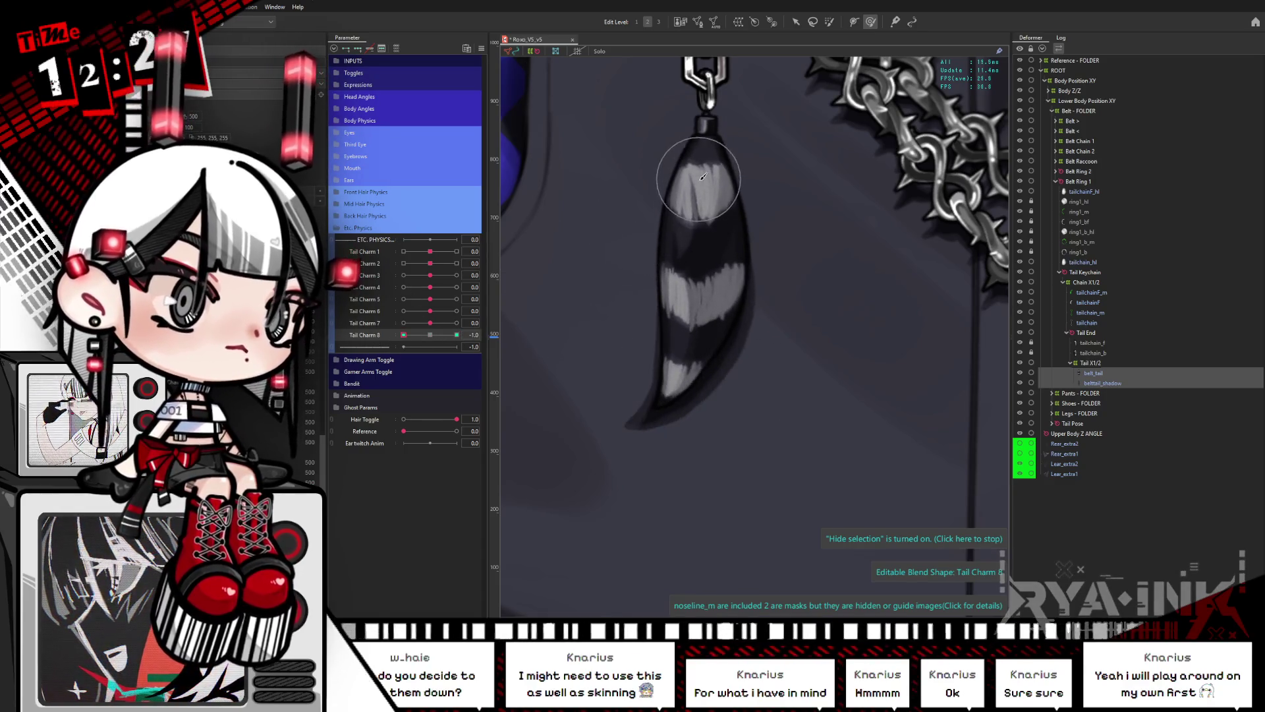
drag(702, 203, 701, 178)
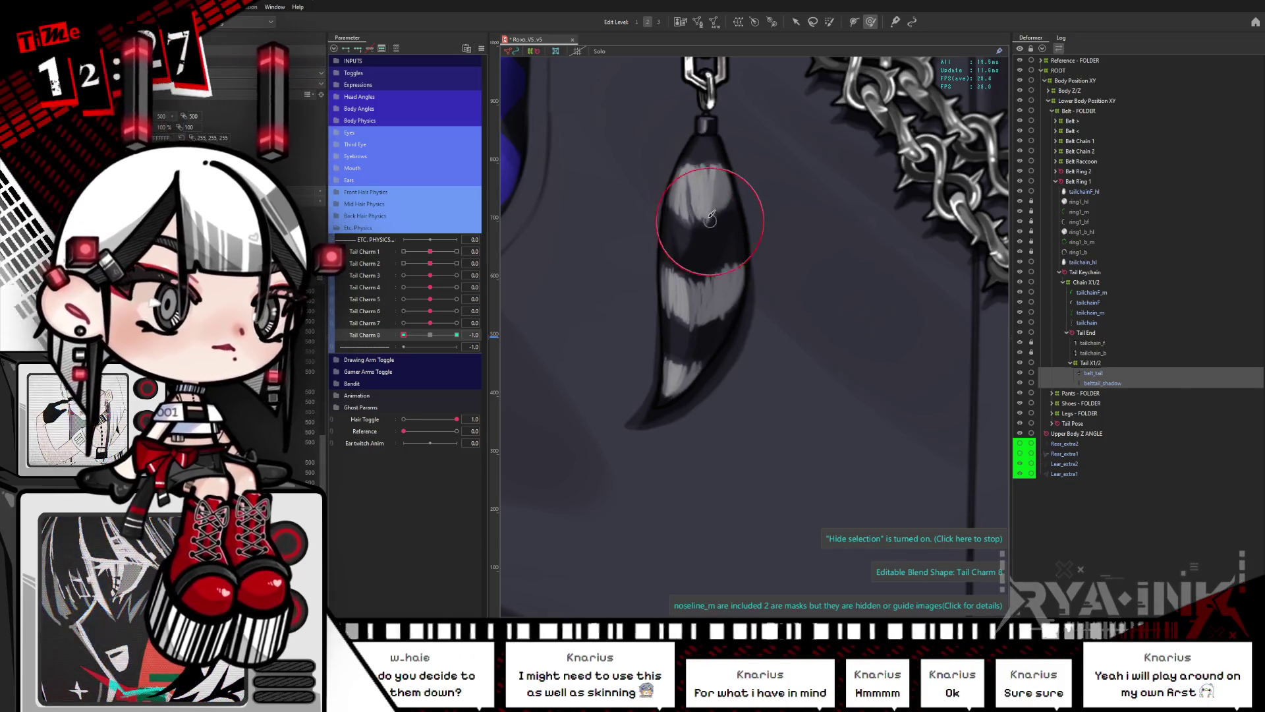